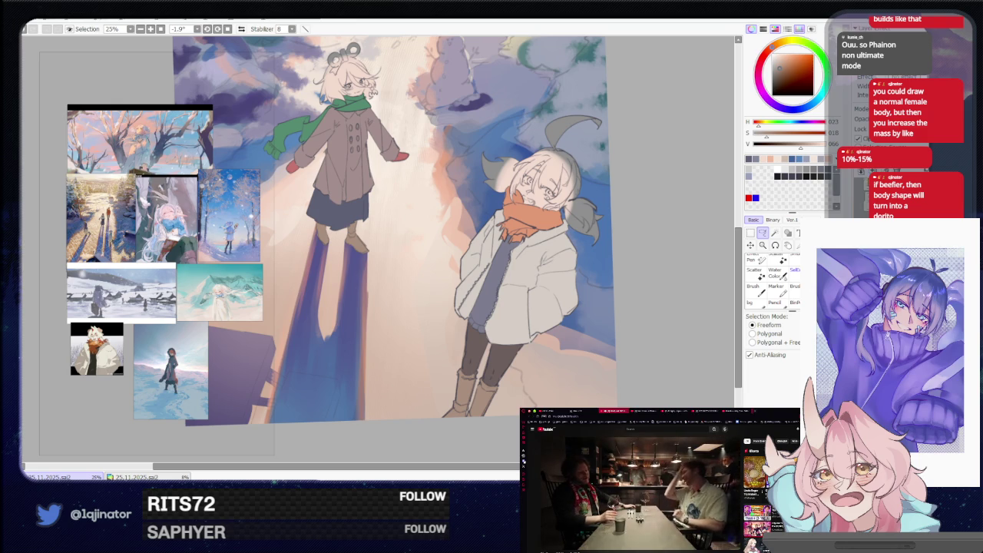
- Pan across the illustration to the white-haired girl and zoom the canvas to 50%
drag(637, 284, 588, 297)
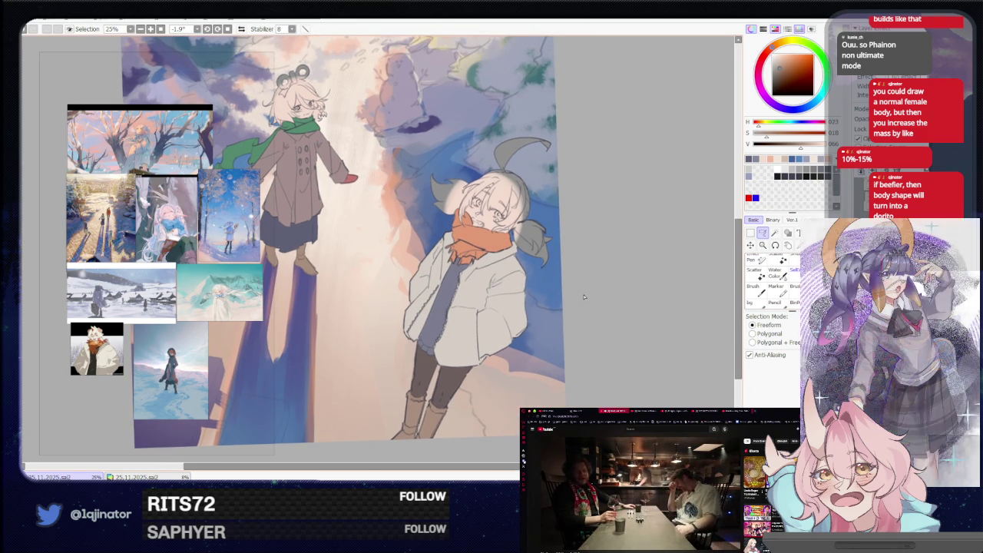
drag(631, 247, 591, 304)
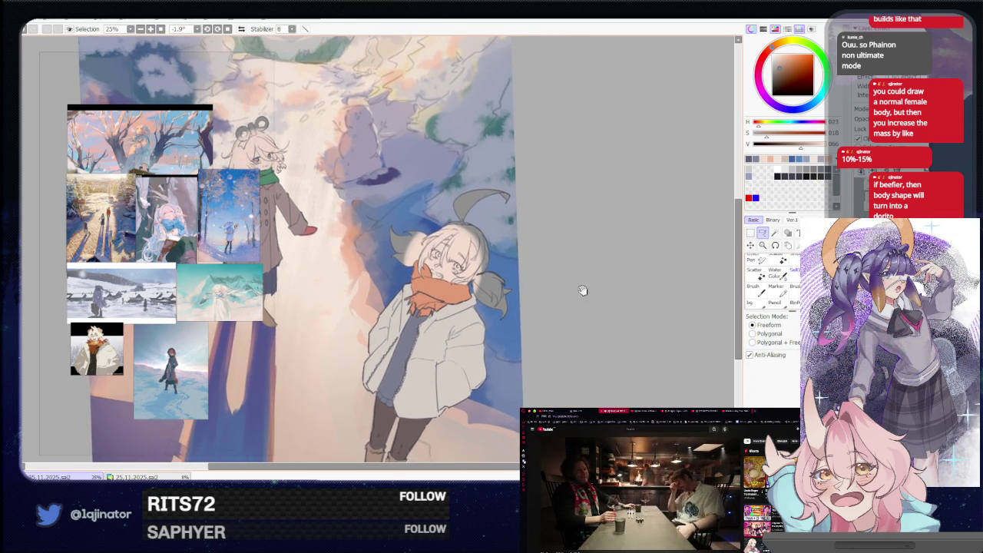
scroll(69, 361, down, 3)
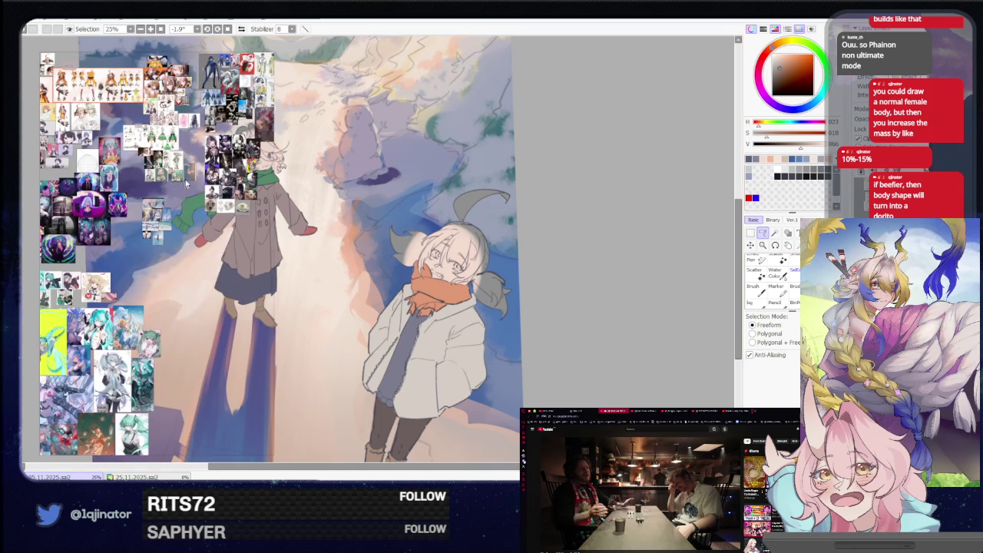
scroll(131, 113, up, 1)
drag(131, 113, 131, 230)
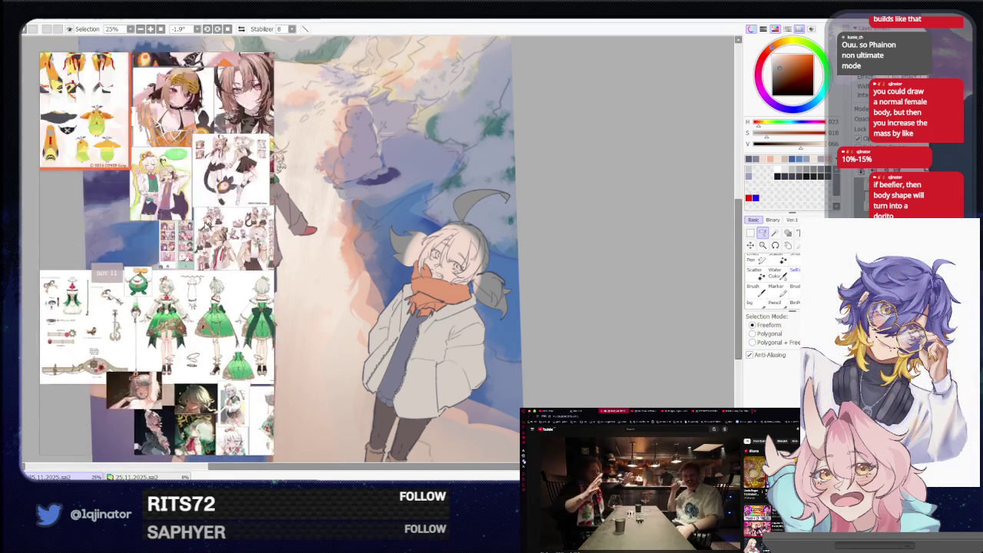
scroll(131, 230, up, 3)
scroll(204, 312, up, 2)
scroll(184, 306, up, 2)
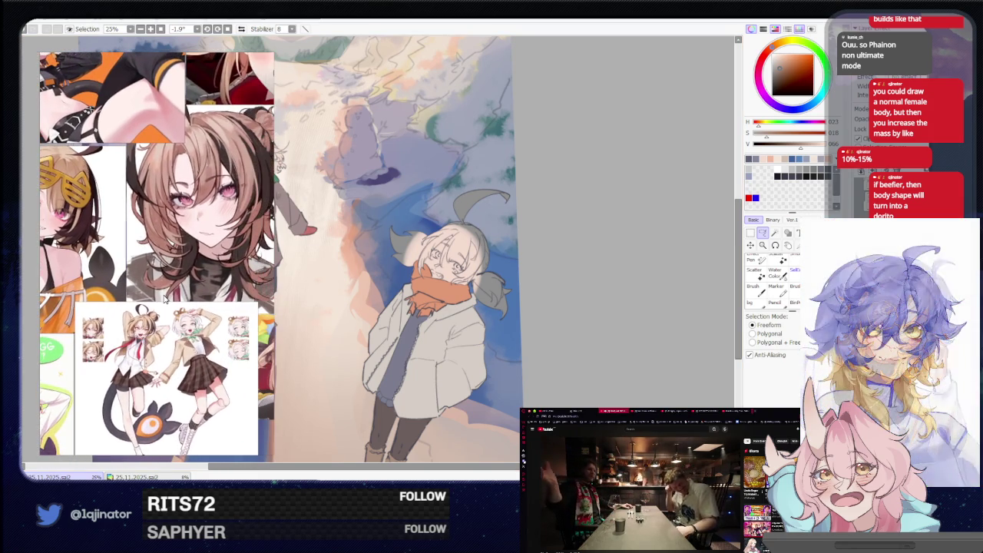
key(ctrl+plus)
key(ctrl+plus)
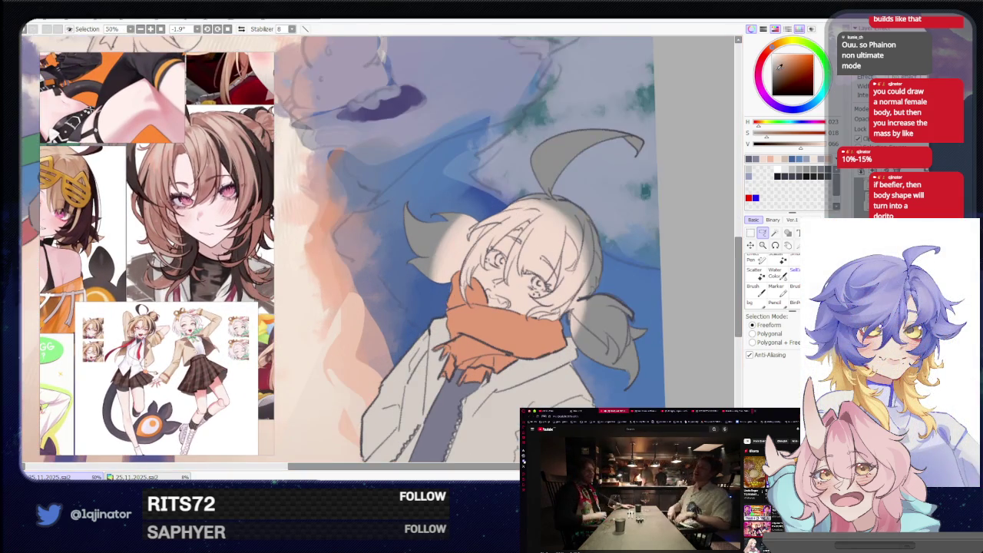
- Choose a light reddish colour and brush rough sketch strokes on her head, undoing the circle
drag(773, 52, 774, 56)
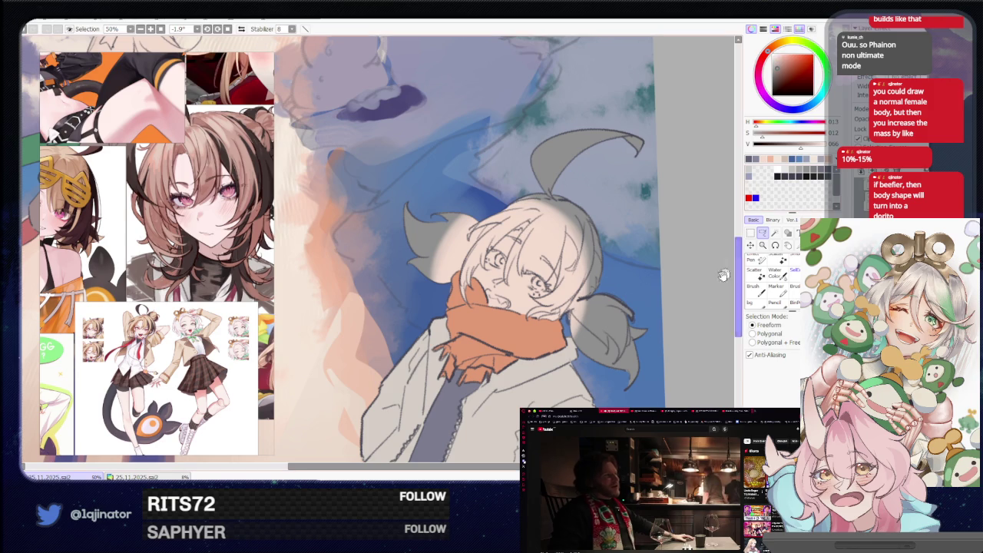
drag(723, 274, 659, 242)
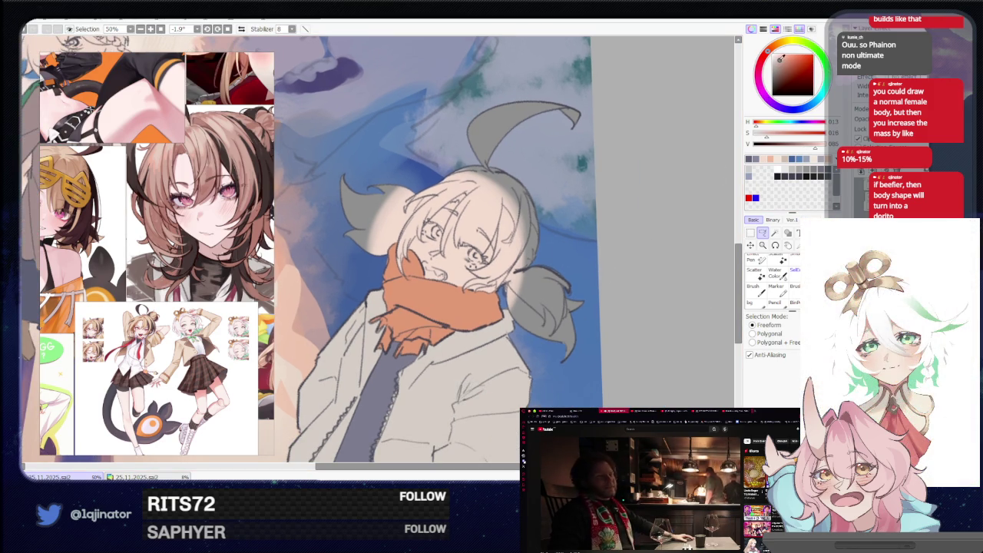
drag(780, 57, 777, 60)
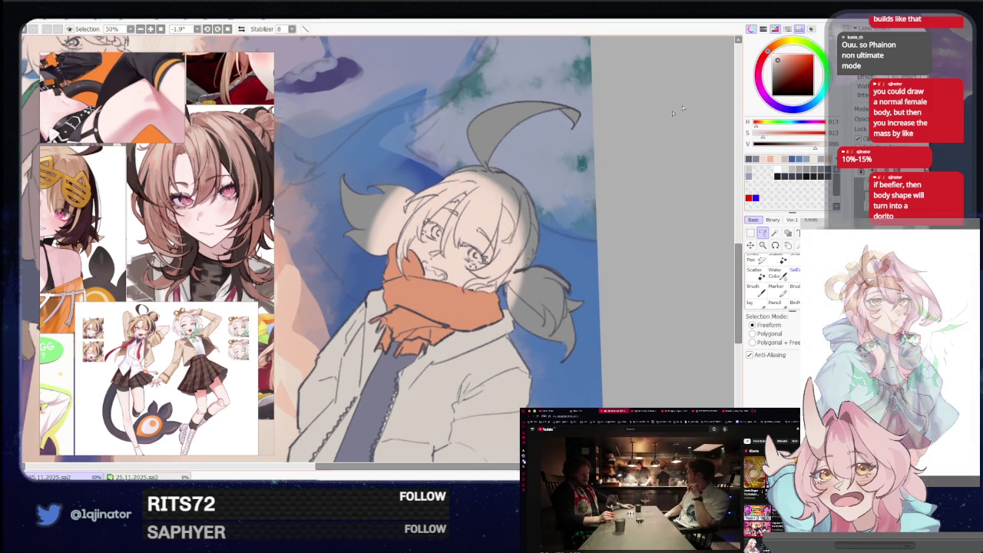
key(b)
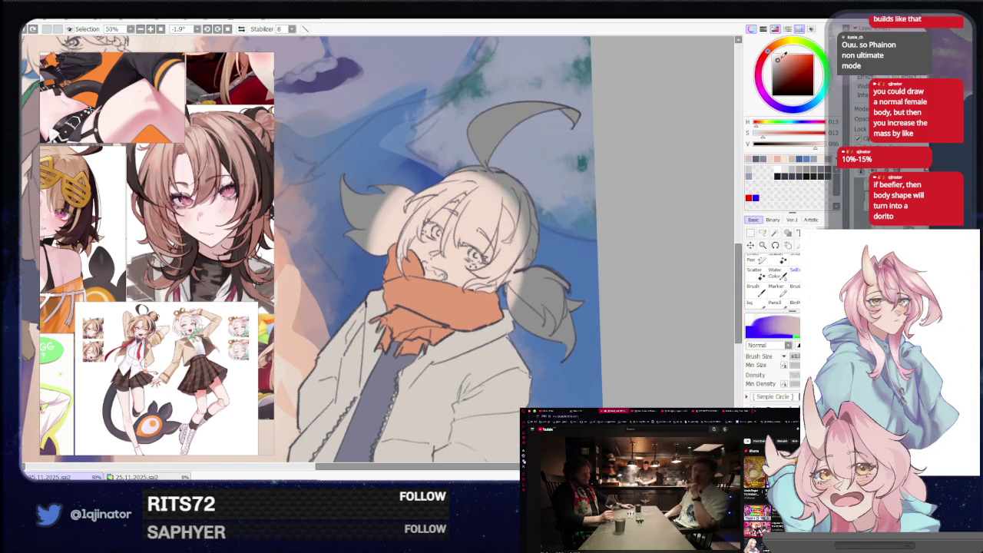
click(779, 58)
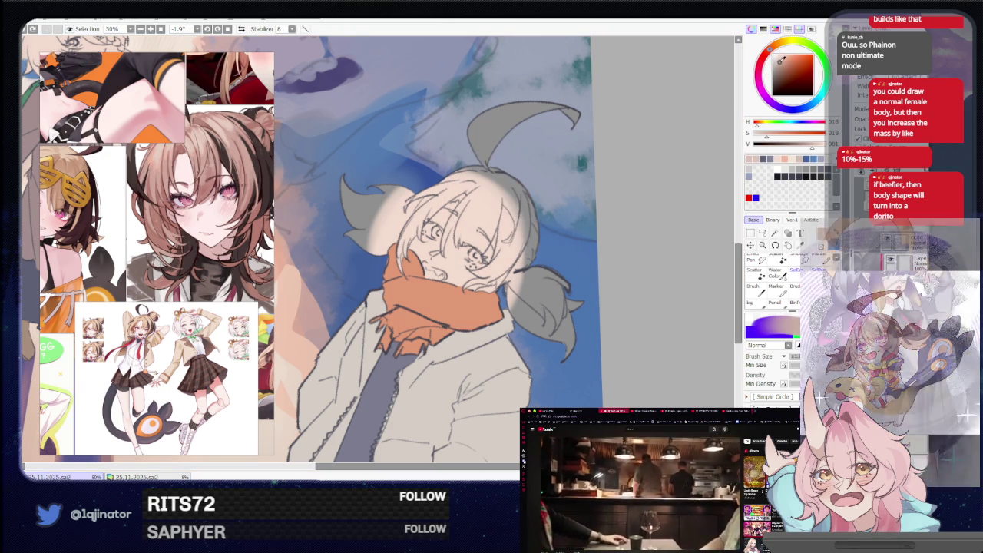
drag(441, 192, 488, 230)
mouse_move(491, 178)
mouse_down()
mouse_move(522, 231)
mouse_move(483, 265)
mouse_up()
key(ctrl+z)
- Redo the rough circle sketch on the white-haired girl's head
key(ctrl+y)
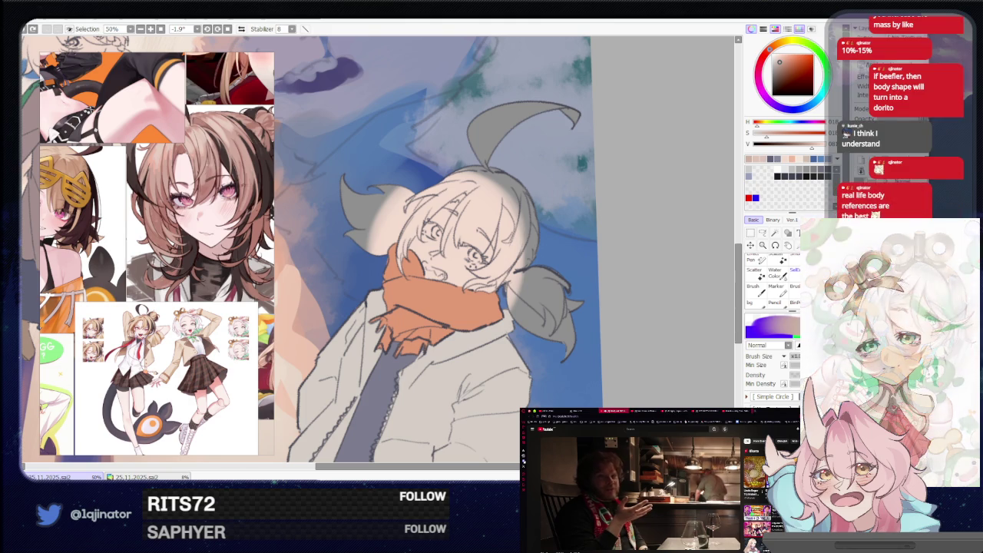
- Draw a first freeform lasso around the hair, then zoom in to 150% on the head
click(762, 232)
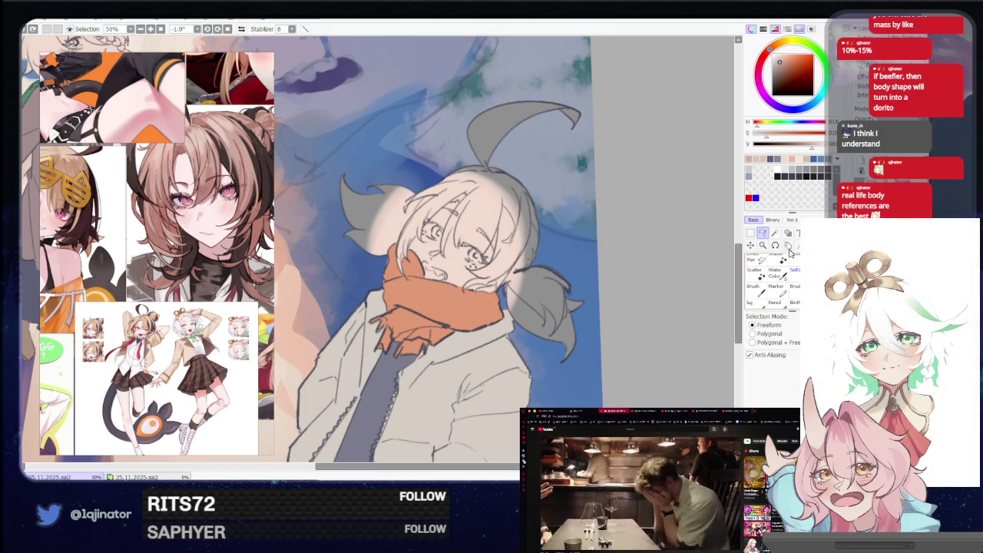
key(ctrl+plus)
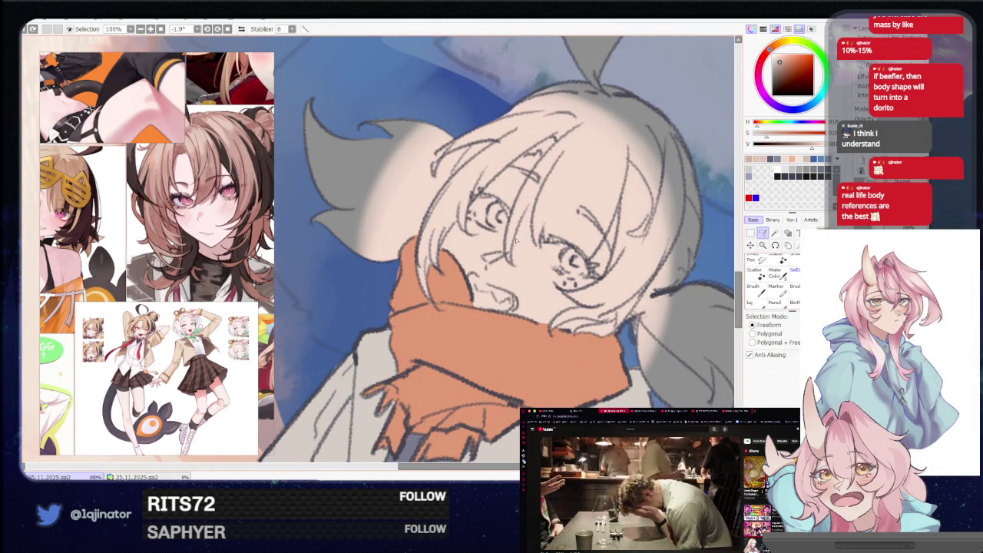
key(ctrl+minus)
drag(549, 205, 593, 116)
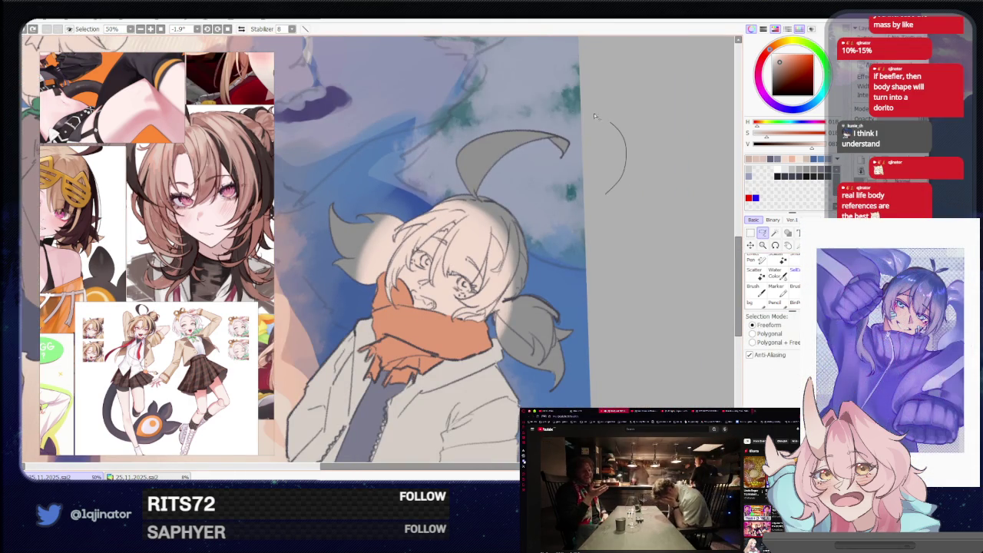
drag(465, 214, 464, 215)
key(ctrl+plus)
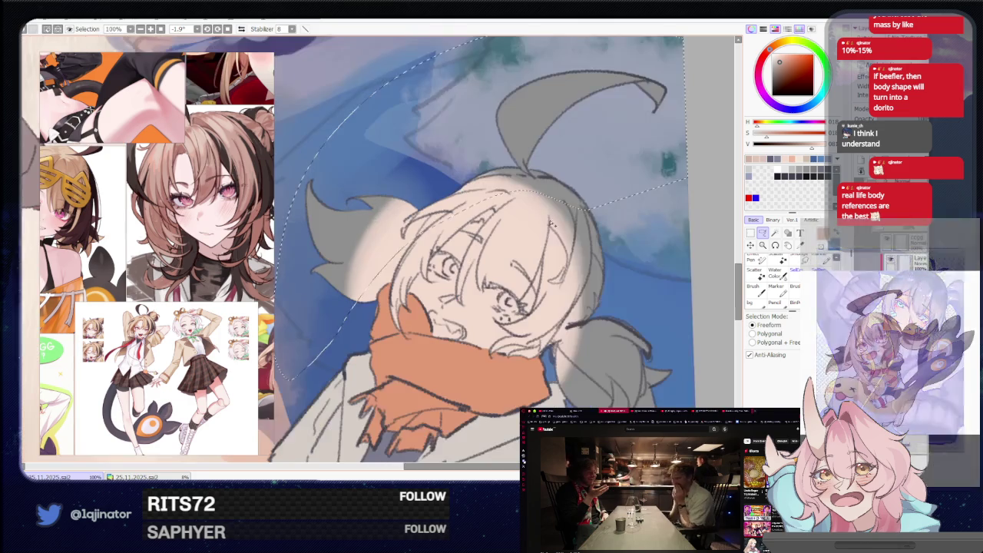
key(ctrl+plus)
key(ctrl+plus)
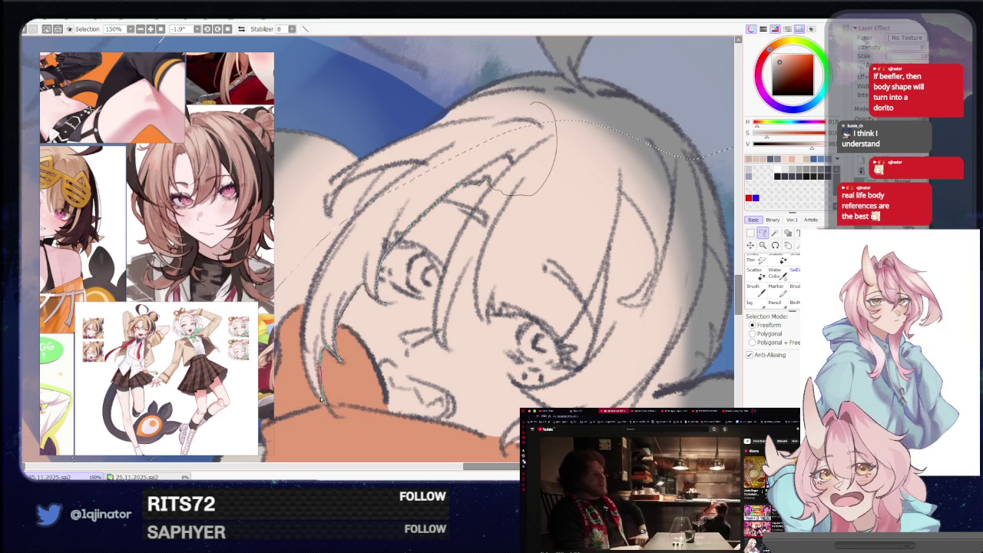
- Lasso along the top and edge of the hair, rotating the view to outline across the face
drag(317, 297, 345, 327)
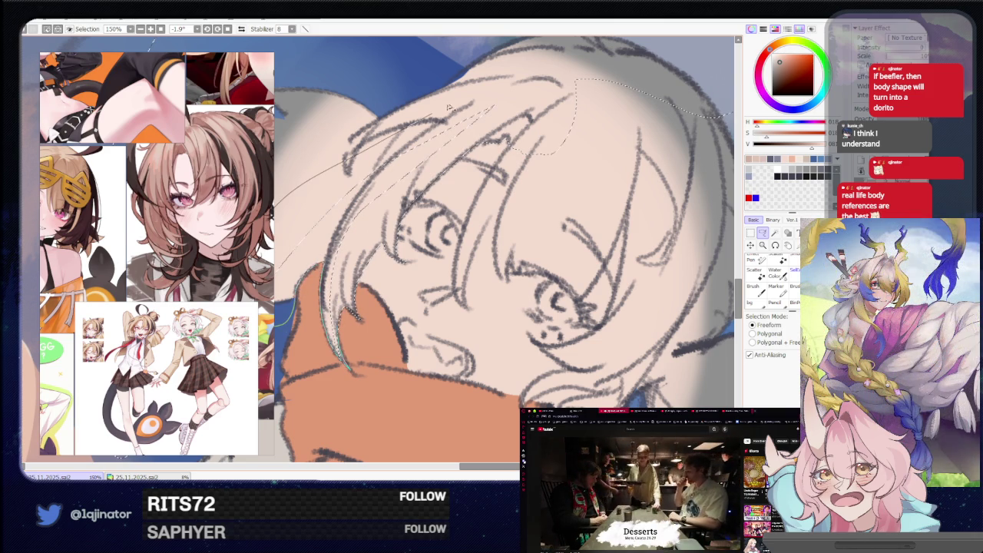
drag(449, 107, 471, 146)
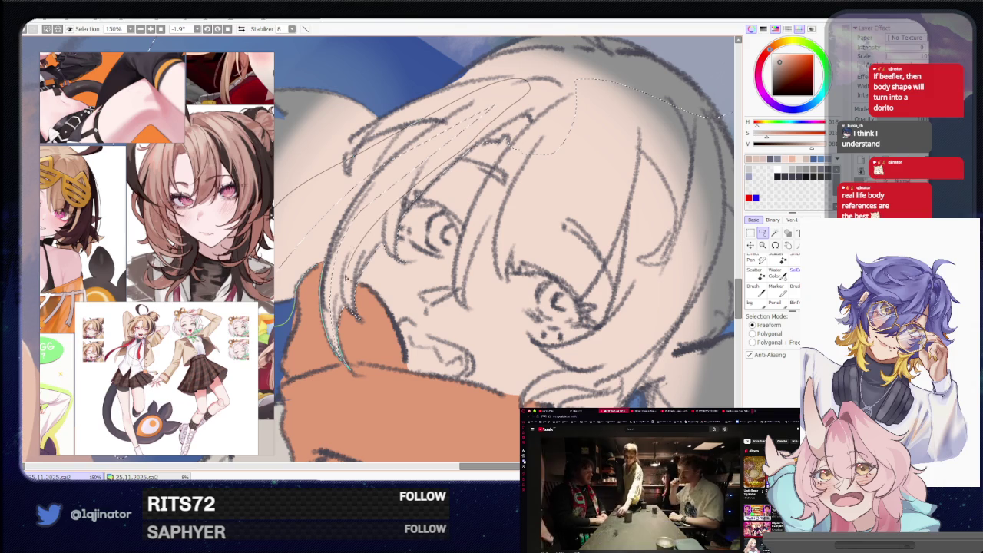
drag(346, 279, 363, 294)
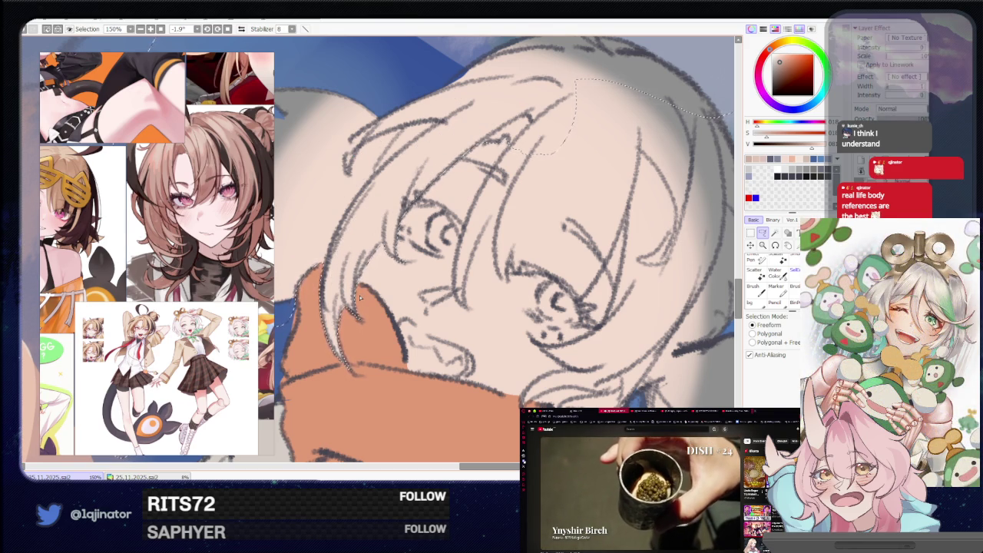
drag(360, 299, 394, 301)
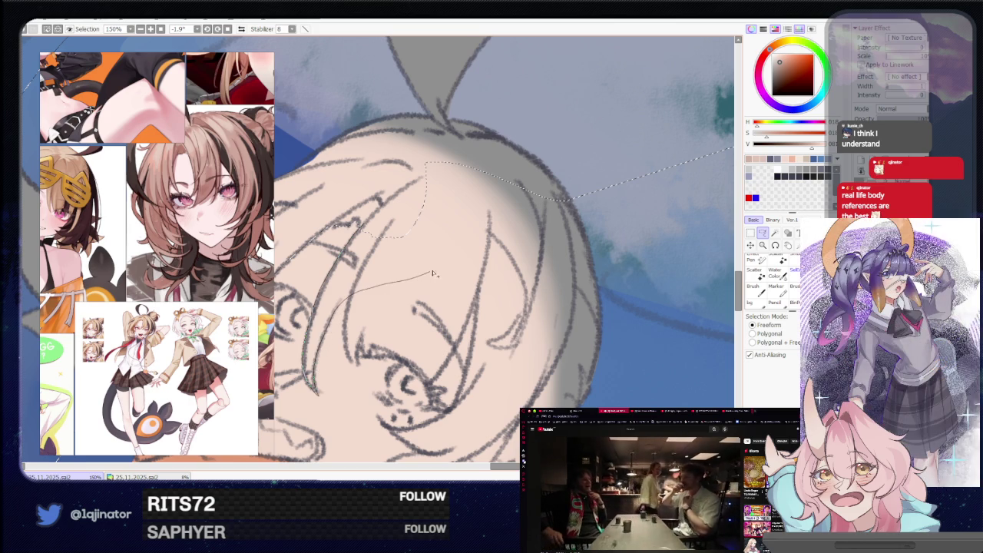
mouse_move(331, 330)
mouse_down()
mouse_move(462, 278)
mouse_move(470, 372)
mouse_up()
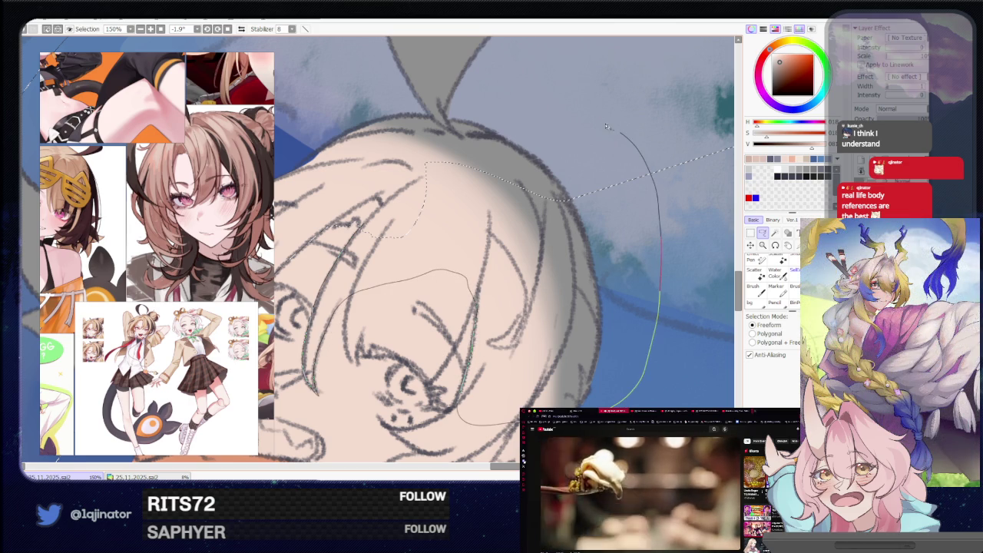
mouse_move(470, 373)
mouse_down()
mouse_move(405, 157)
mouse_move(415, 166)
mouse_up()
- Extend the hair selection down along the ponytail
scroll(399, 192, down, 3)
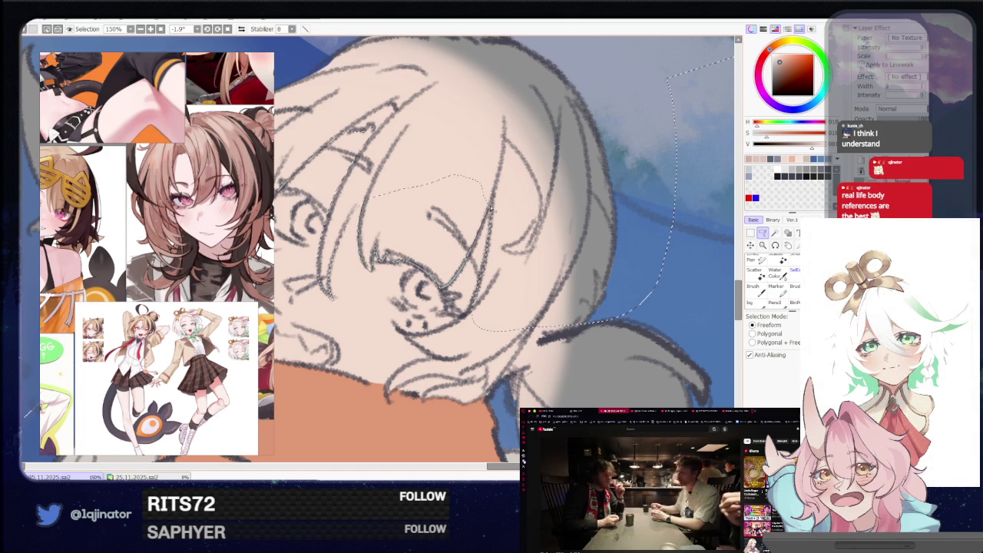
drag(382, 164, 382, 103)
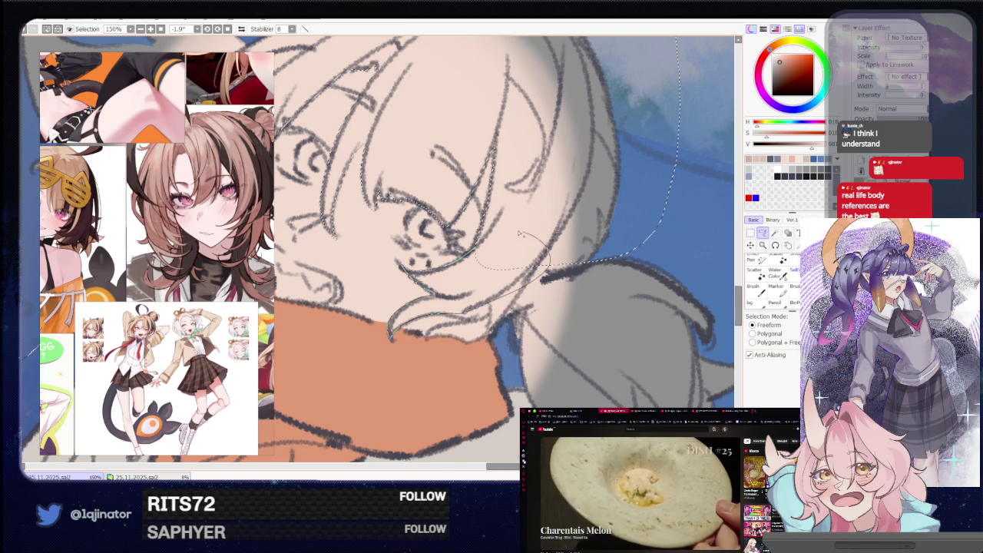
drag(463, 315, 486, 253)
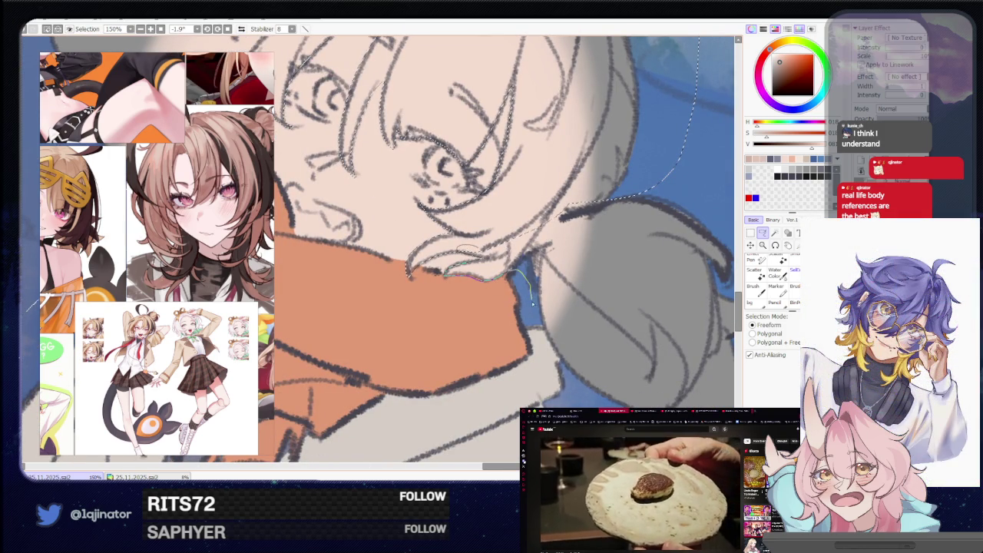
mouse_move(506, 276)
mouse_down()
mouse_move(540, 326)
mouse_move(645, 399)
mouse_up()
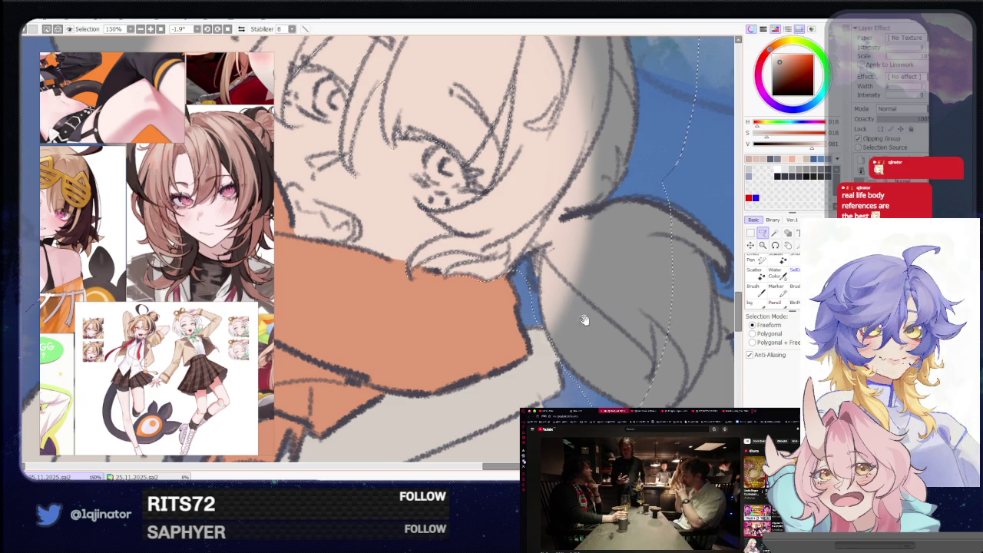
scroll(581, 318, down, 2)
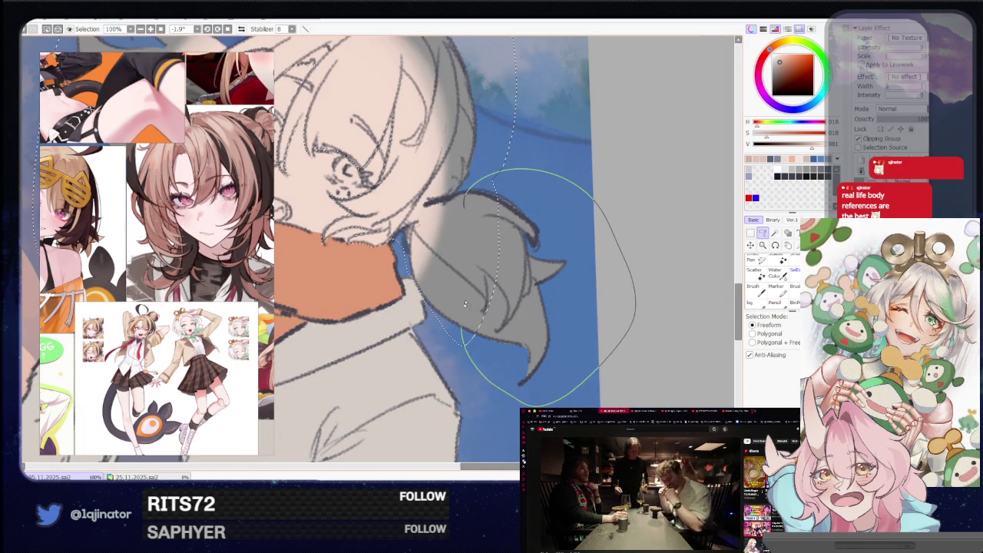
- Deselect the orange-scarfed girl's hair with Ctrl+D and zoom out over the whole painting
key(w)
scroll(510, 282, down, 2)
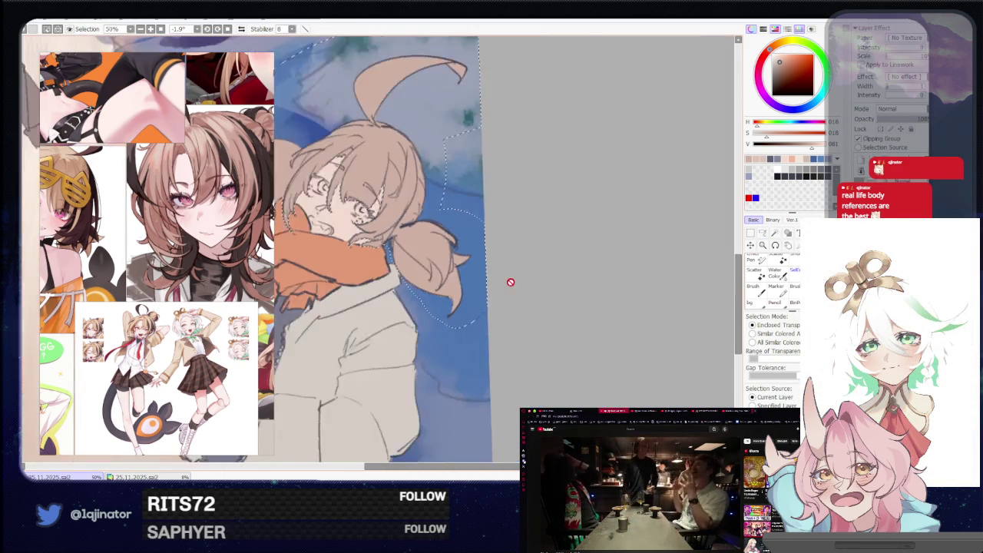
scroll(510, 282, down, 1)
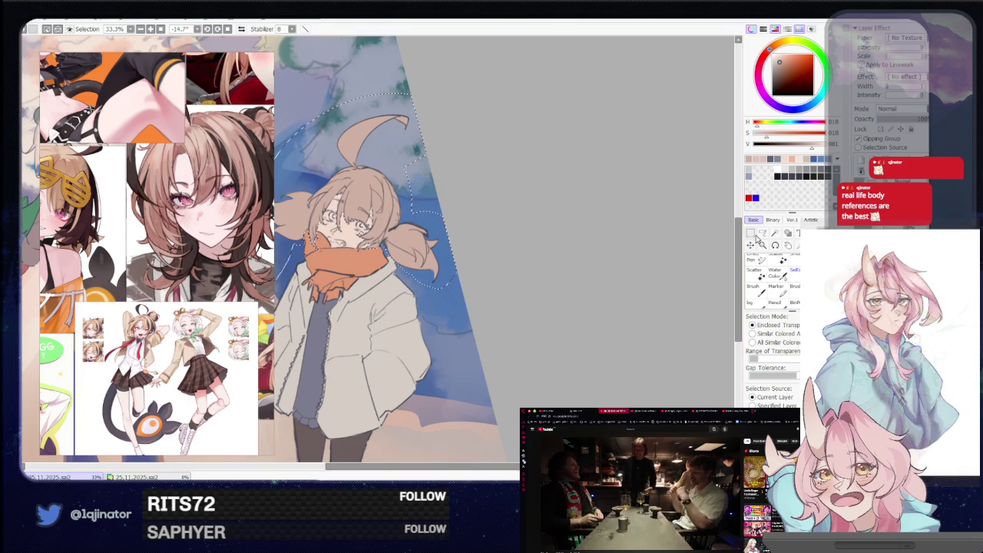
key(a)
key(ctrl+d)
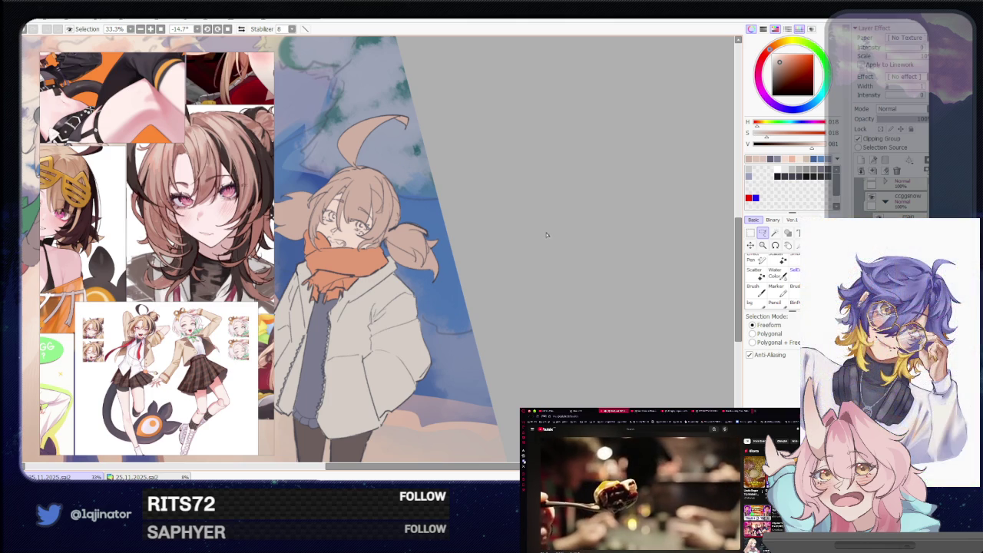
scroll(537, 269, down, 2)
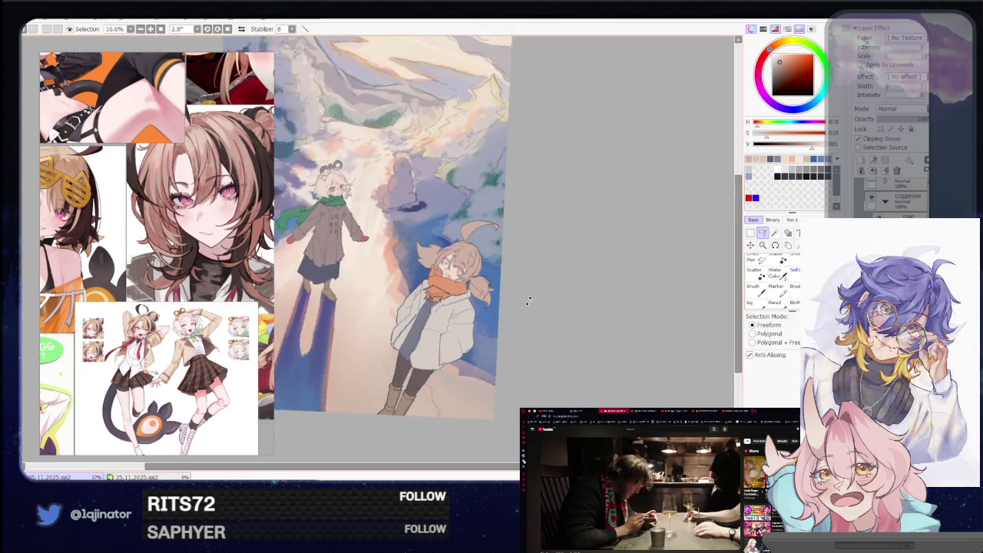
- Zoom in on the green-scarfed girl and pick blue, then brown-orange, on the colour wheel
mouse_move(522, 277)
mouse_down()
mouse_move(498, 296)
mouse_move(435, 274)
mouse_up()
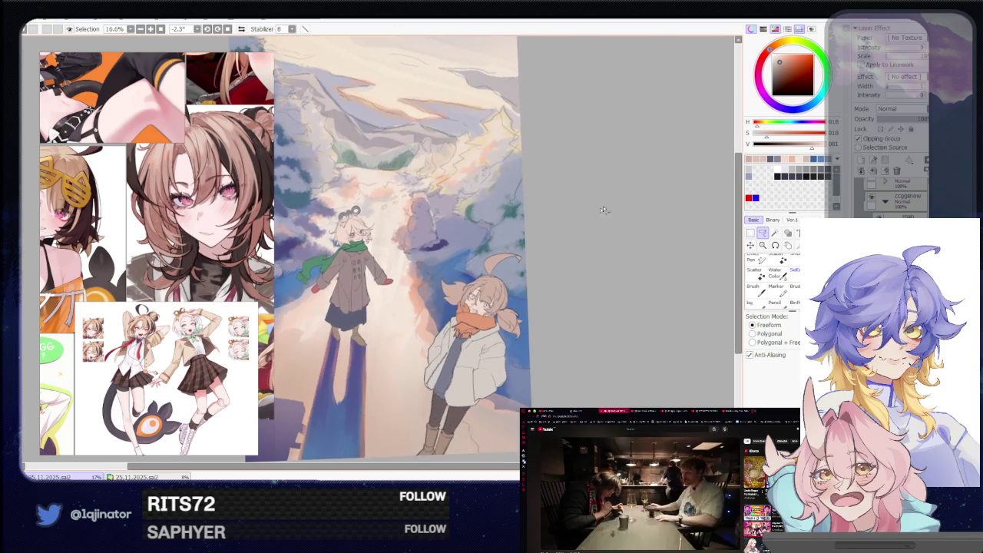
scroll(435, 274, up, 4)
scroll(435, 274, up, 1)
key(b)
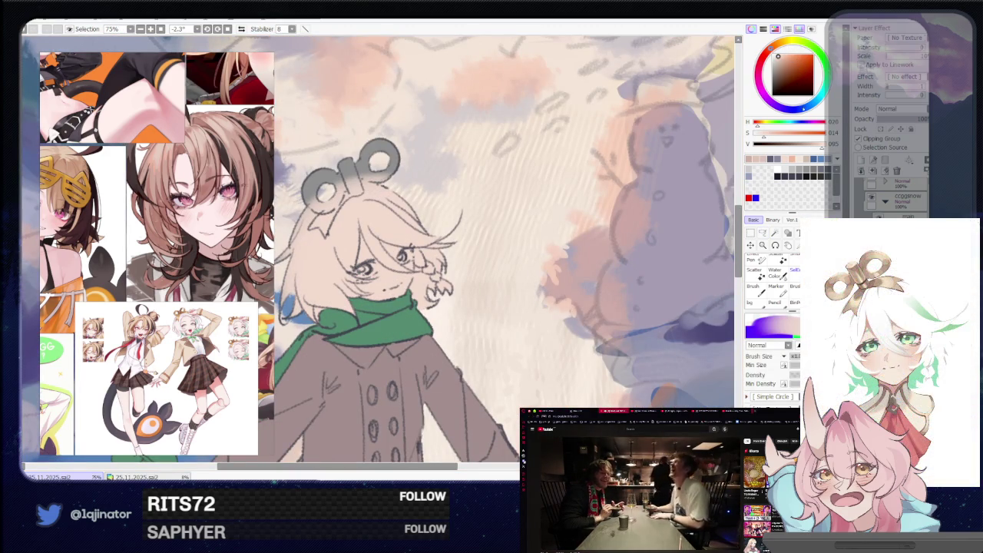
click(807, 109)
click(777, 55)
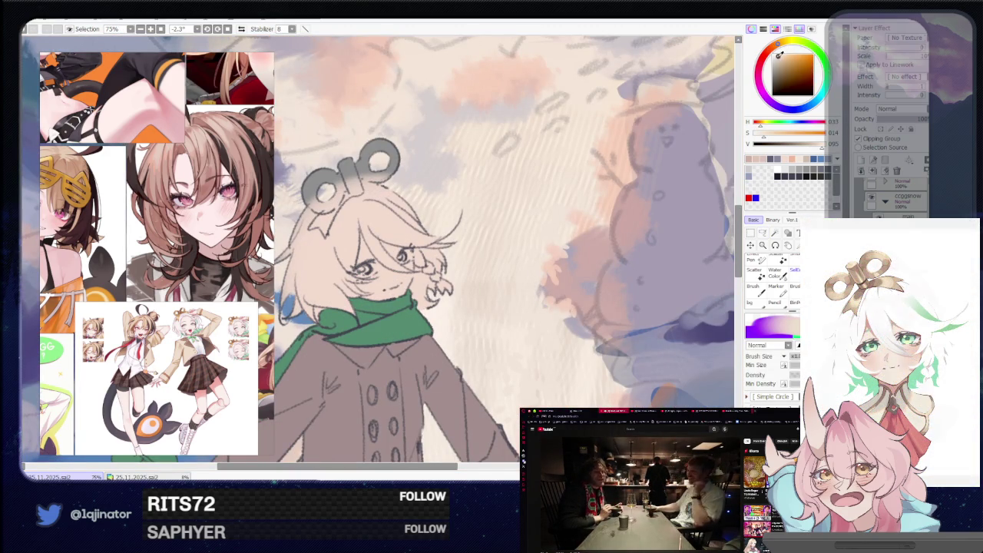
- Trace a freeform lasso around the green-scarfed girl's head and hair
click(763, 232)
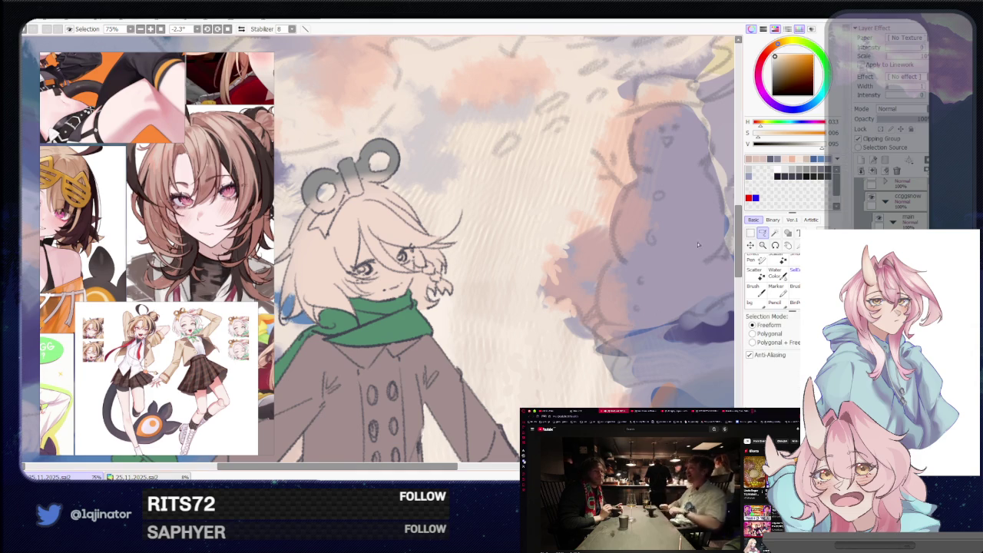
scroll(460, 274, up, 1)
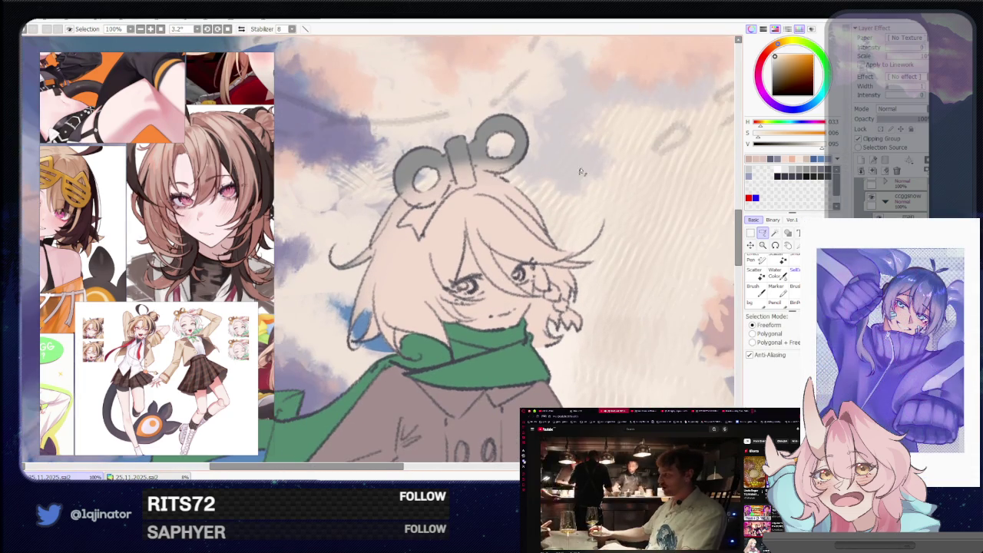
mouse_move(580, 127)
mouse_down()
mouse_move(407, 314)
mouse_move(538, 246)
mouse_up()
drag(607, 294, 508, 256)
scroll(507, 256, up, 1)
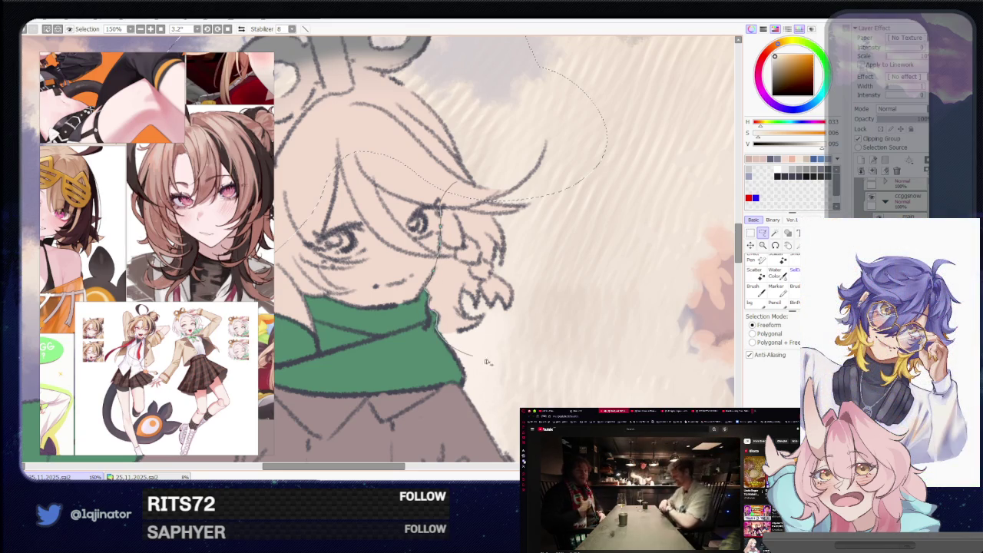
- Rotate and pan the view around the green-scarfed girl's head to inspect the selection
drag(485, 360, 380, 301)
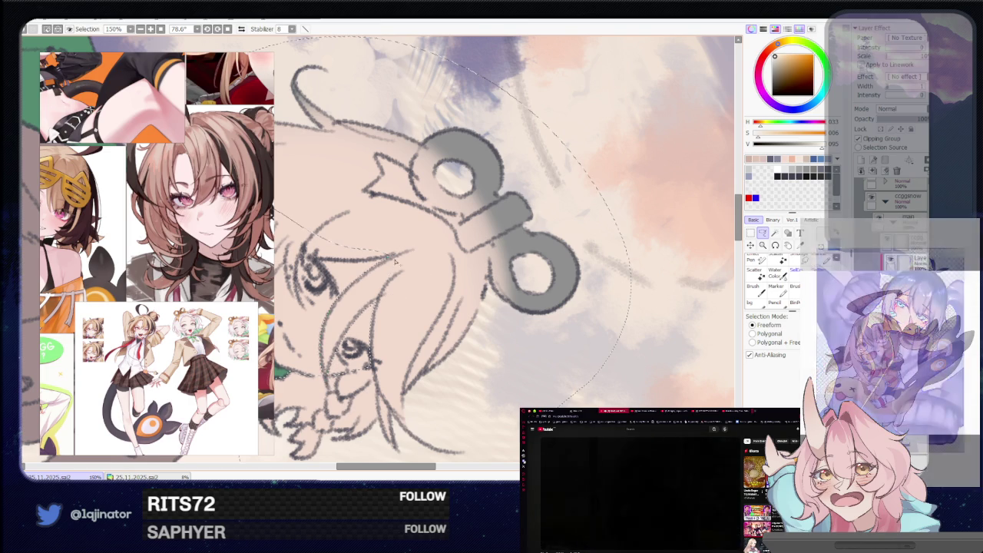
drag(366, 312, 419, 250)
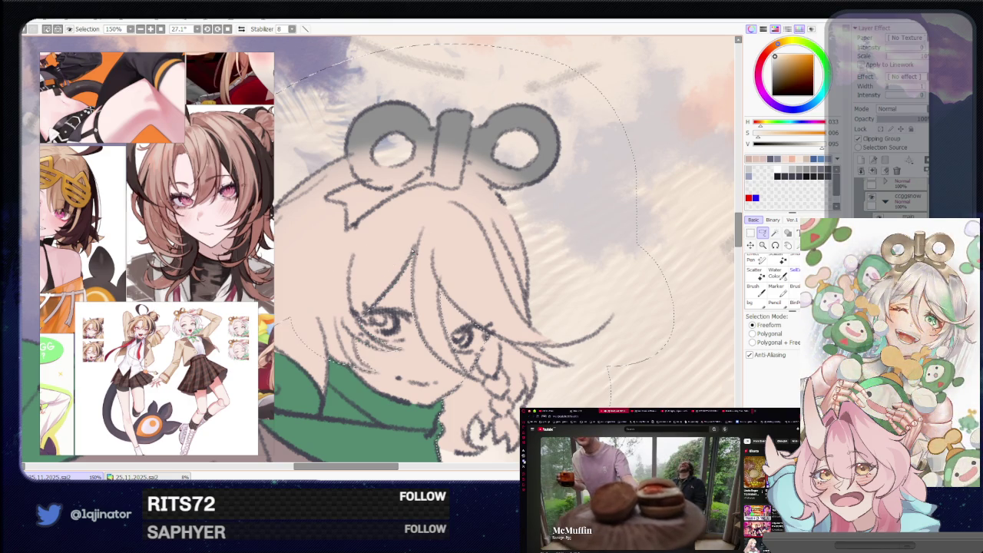
drag(299, 300, 464, 277)
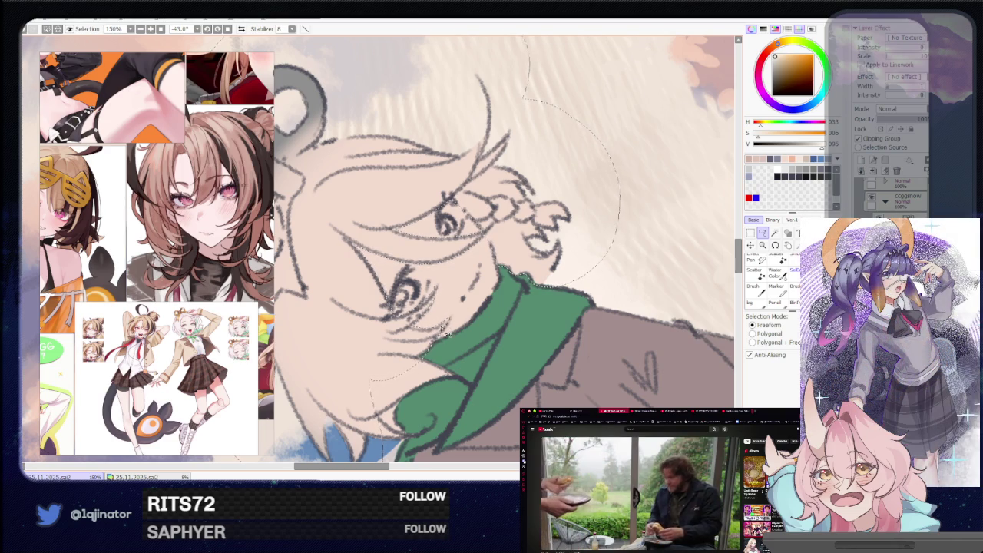
mouse_move(448, 323)
mouse_down()
mouse_move(463, 296)
mouse_move(333, 343)
mouse_up()
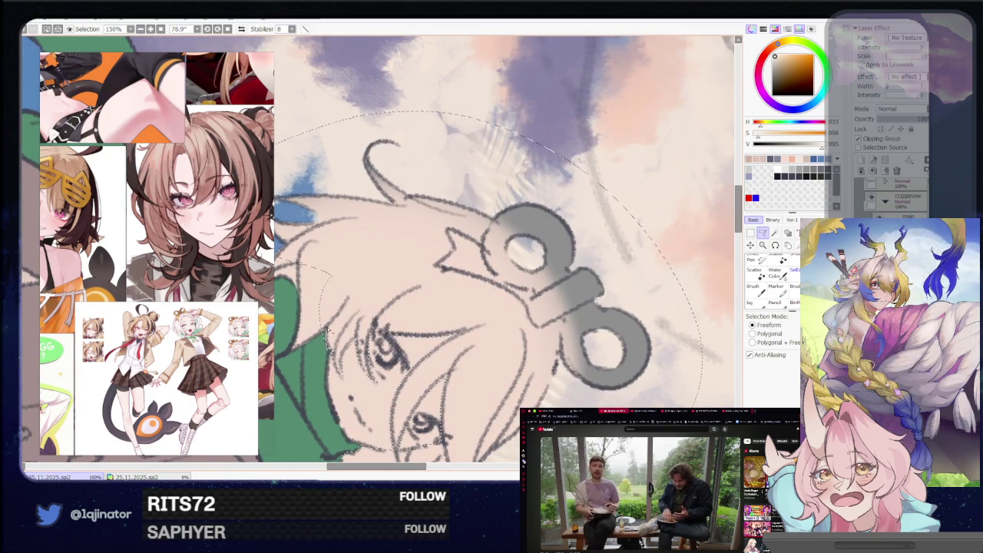
drag(327, 329, 387, 326)
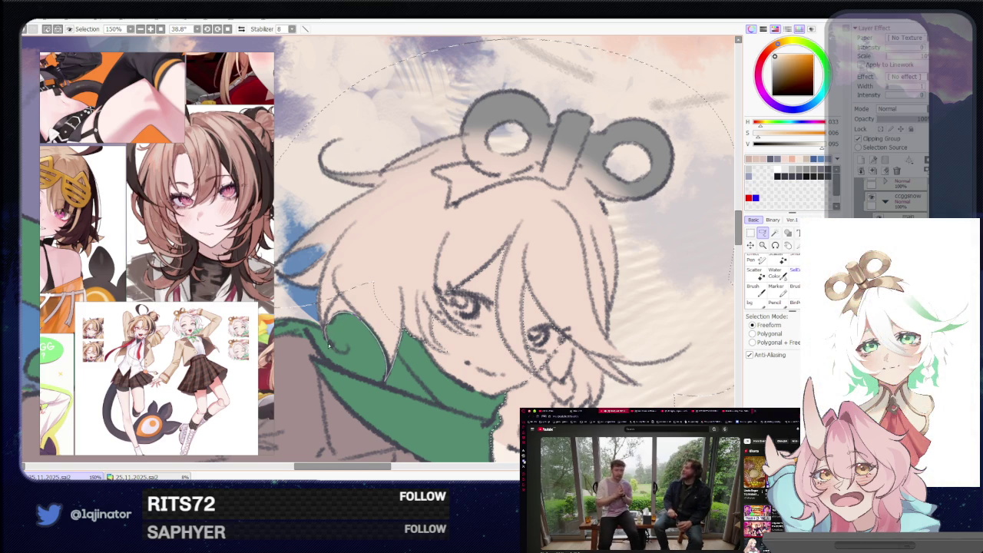
- Clear the head selection and zoom out
key(w)
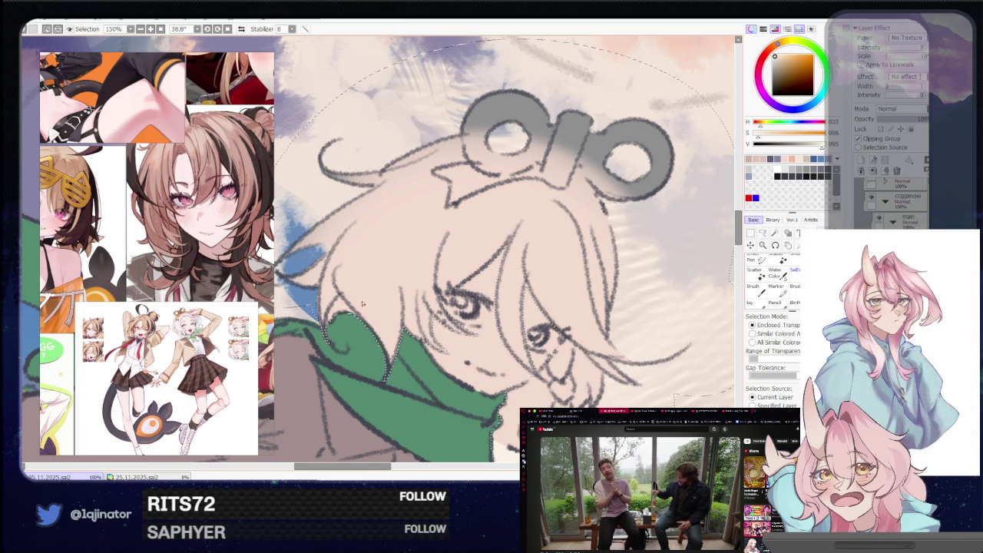
key(ctrl+z)
scroll(667, 230, down, 5)
key(l)
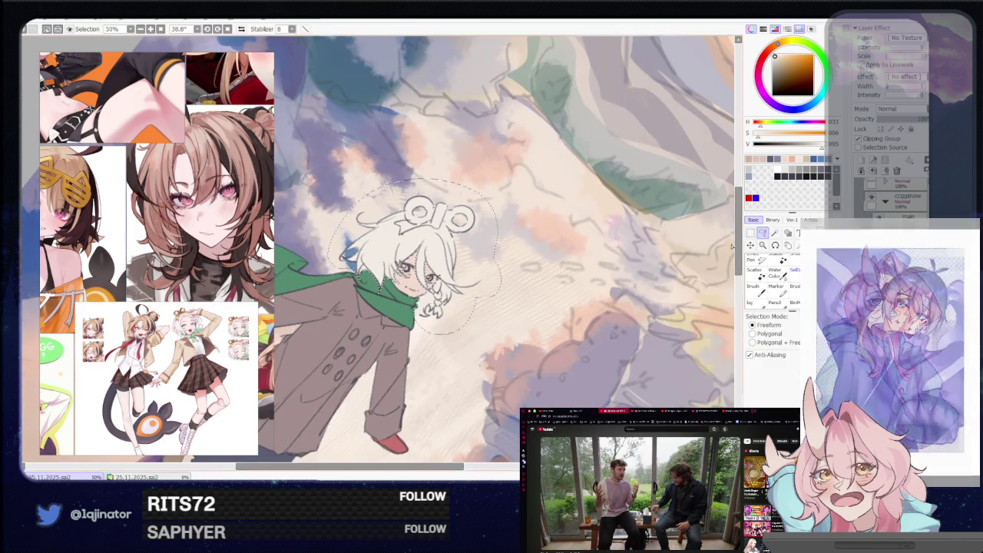
scroll(675, 253, down, 2)
- Reset the canvas rotation to upright and zoom to 150% on the head ornament
key(Home)
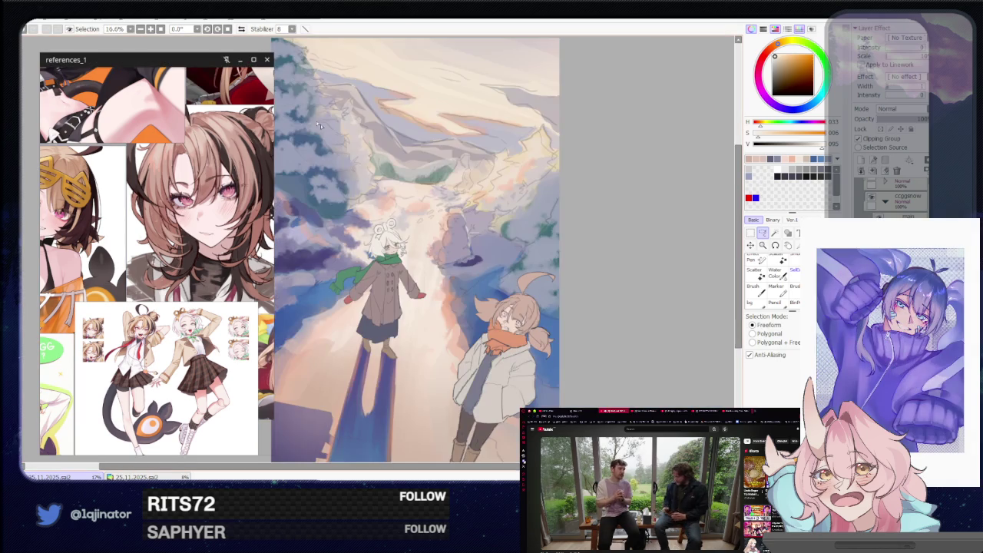
drag(566, 253, 570, 311)
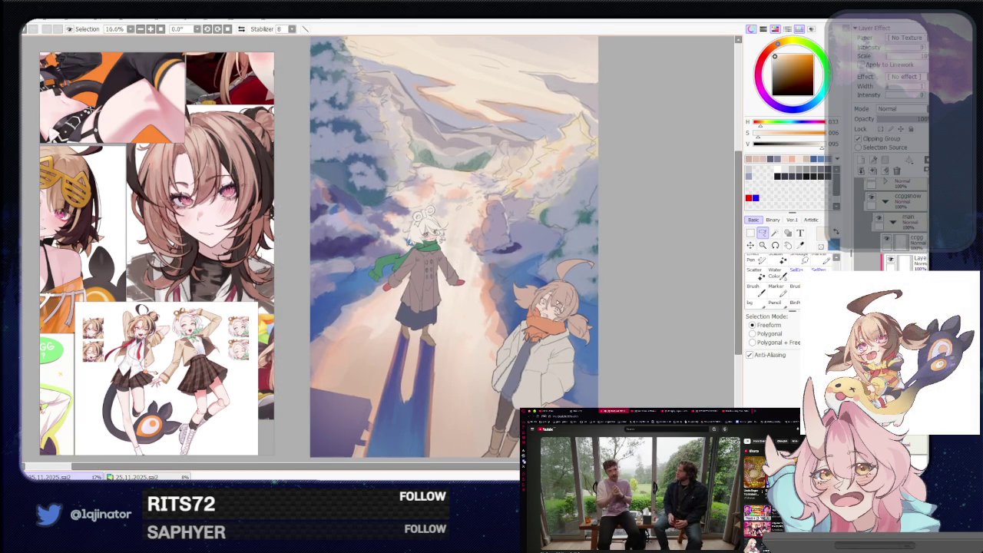
scroll(546, 314, up, 1)
scroll(545, 315, up, 2)
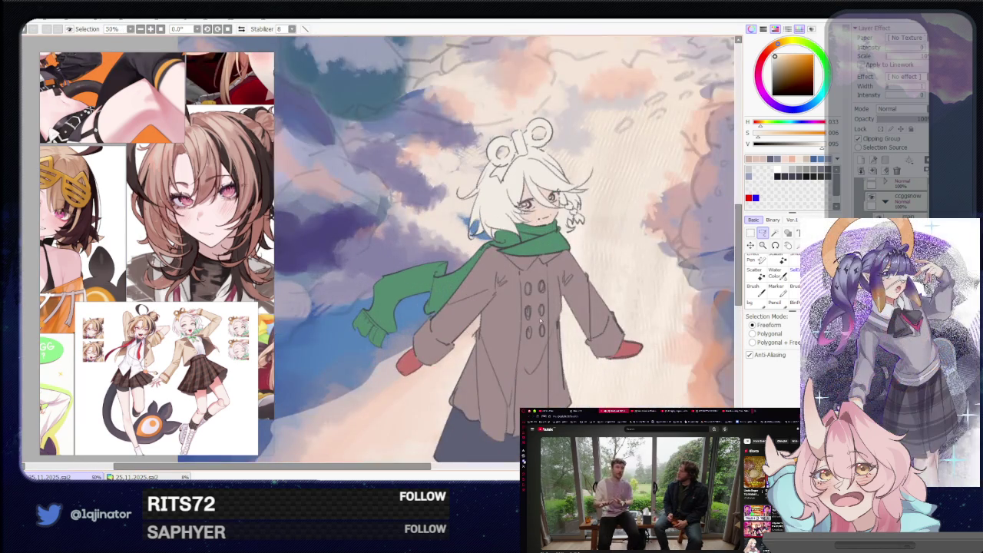
drag(560, 293, 492, 358)
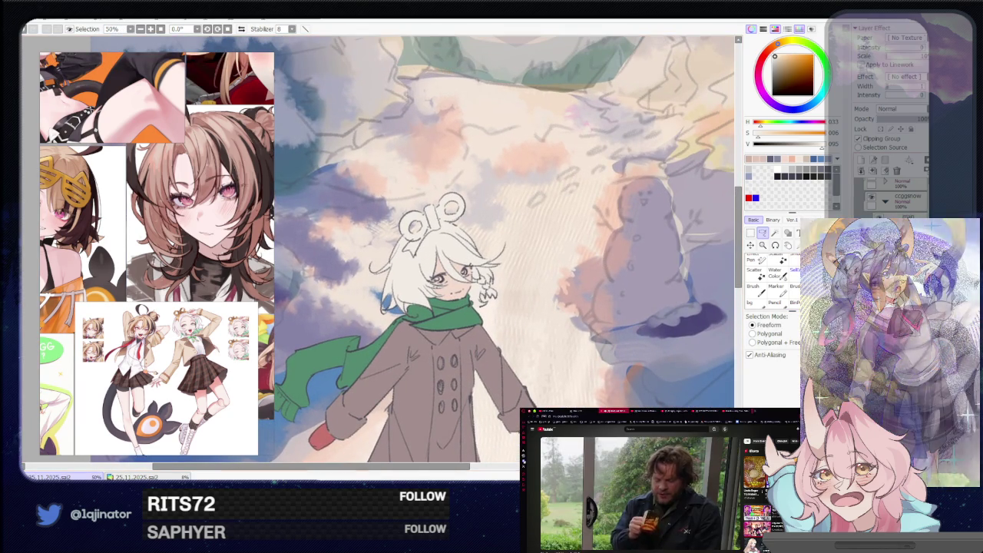
scroll(536, 329, up, 1)
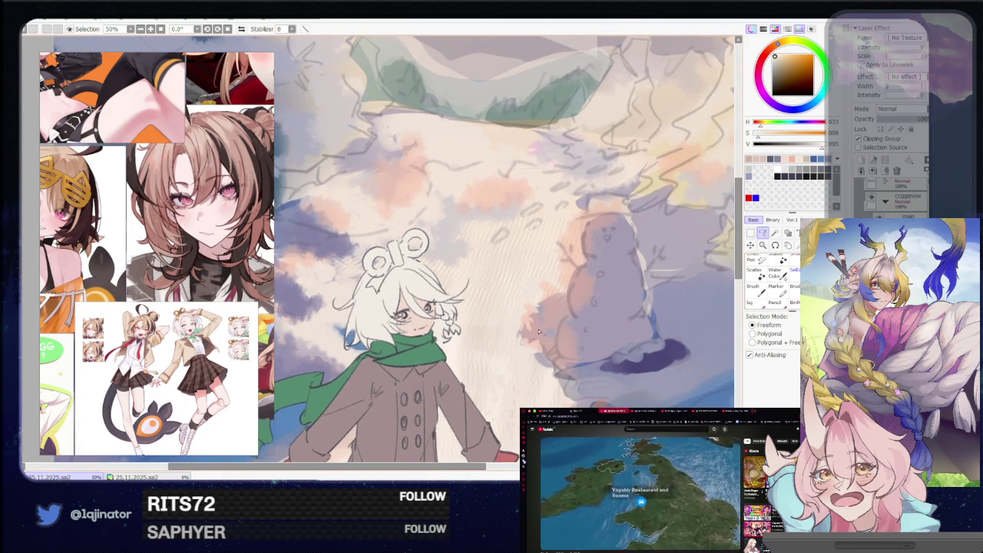
scroll(537, 328, up, 1)
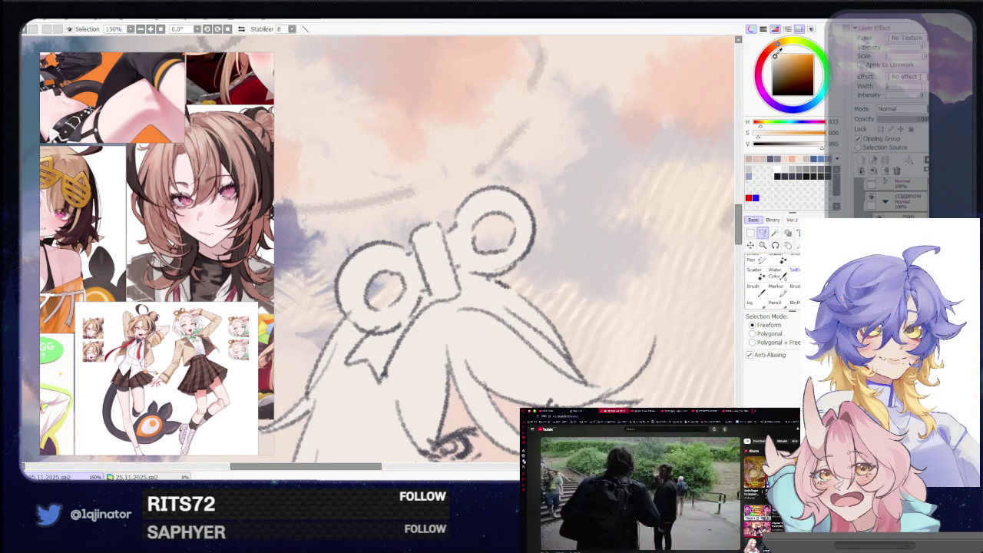
- Pick an orange-brown colour and lasso around the wind-up key head ornament
click(771, 49)
click(782, 67)
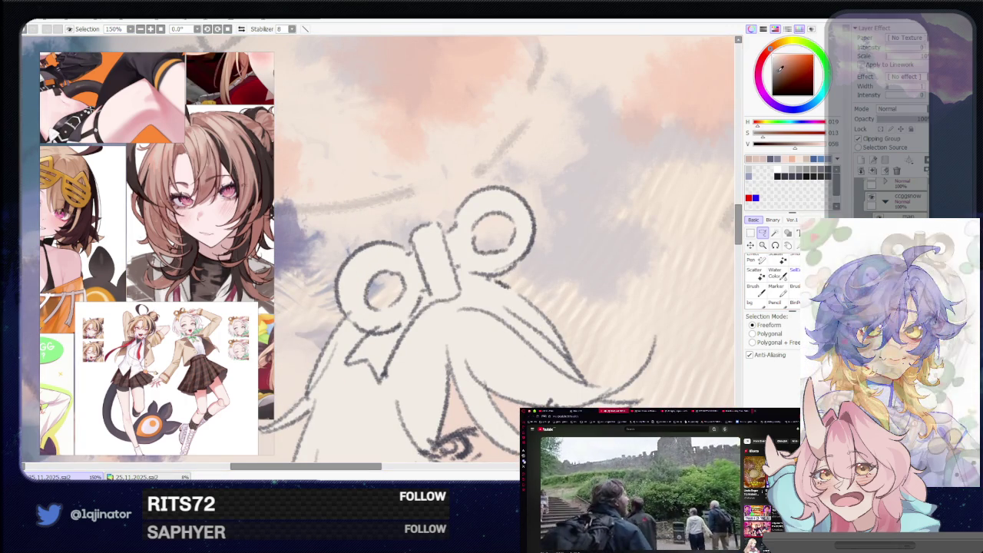
click(773, 50)
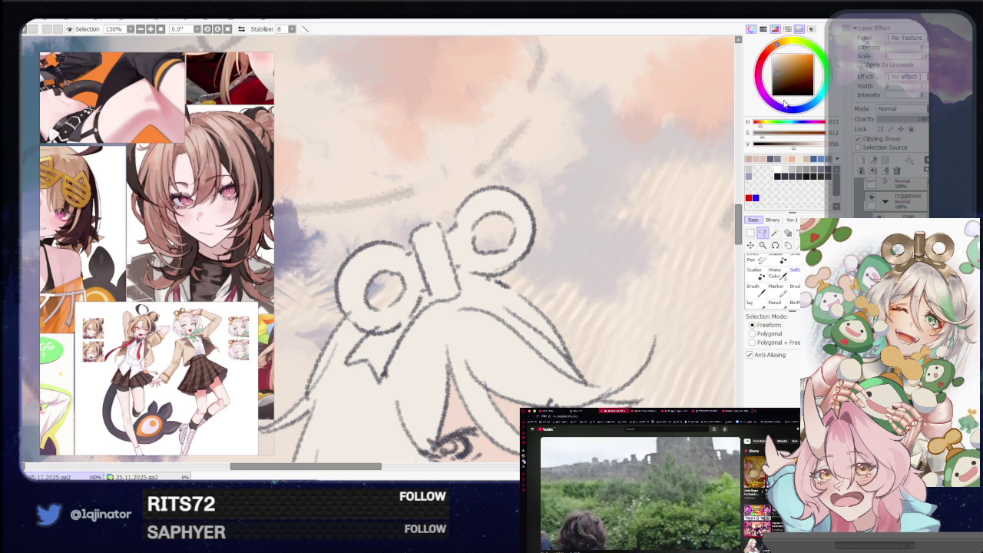
drag(579, 207, 488, 160)
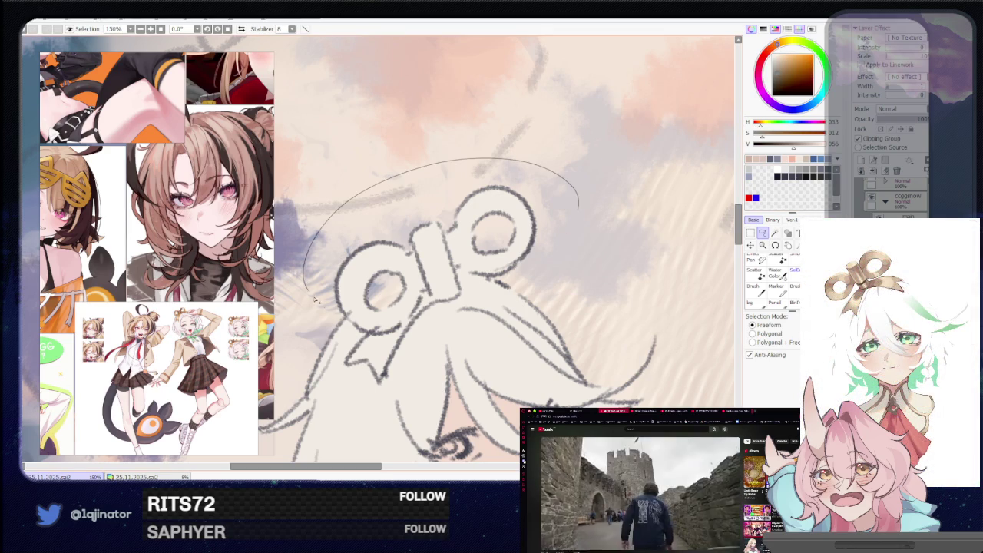
drag(350, 324, 365, 342)
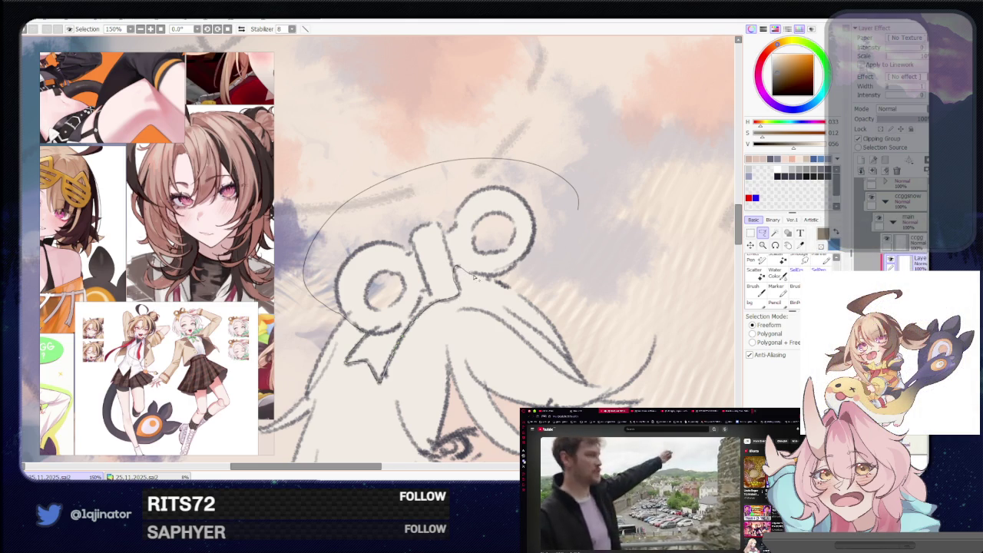
drag(564, 255, 381, 314)
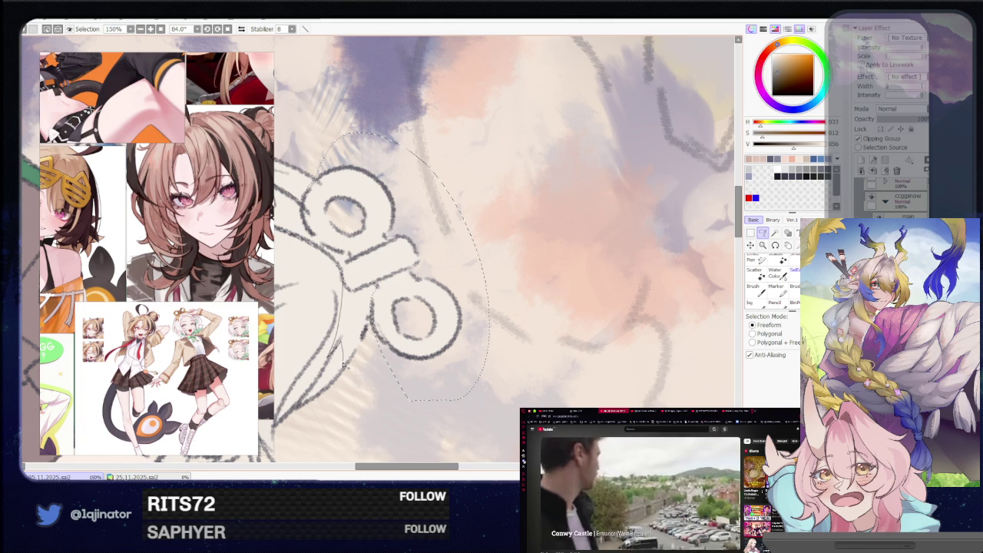
- Zoom out and reset the rotation so the whole painting stands upright
key(minus)
key(minus)
key(minus)
key(minus)
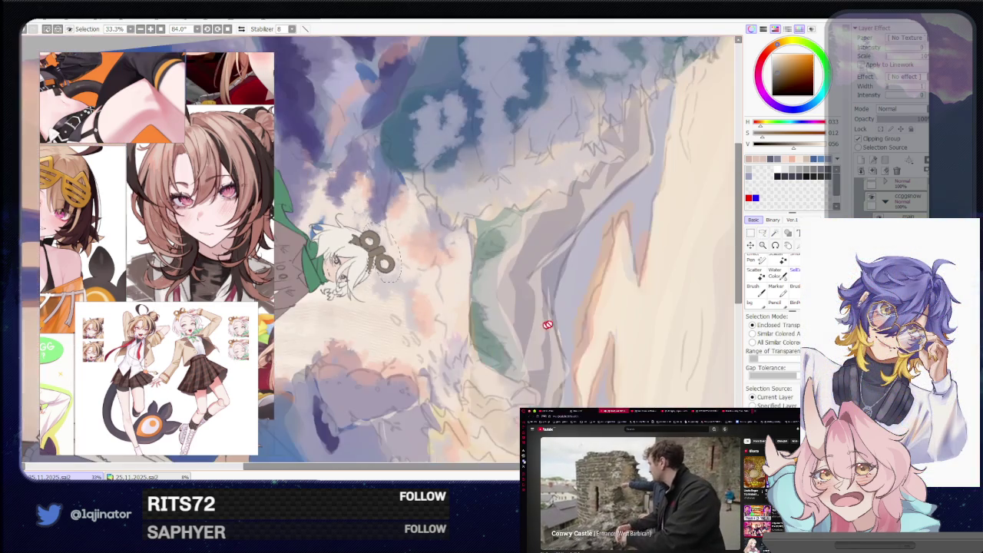
click(774, 233)
click(762, 232)
key(minus)
- Centre the illustration and bring the orange-scarfed girl's face into view with the brush
key(Home)
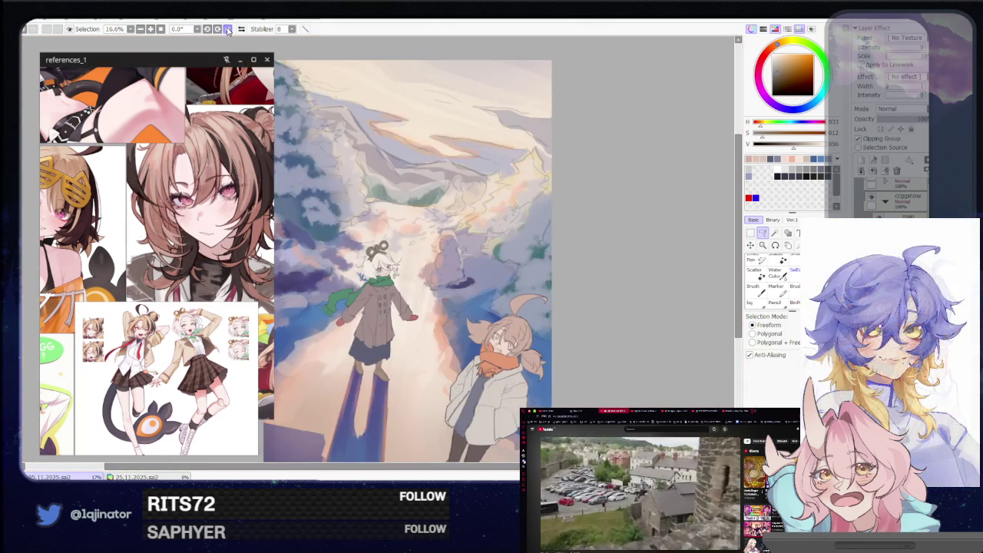
drag(490, 328, 524, 303)
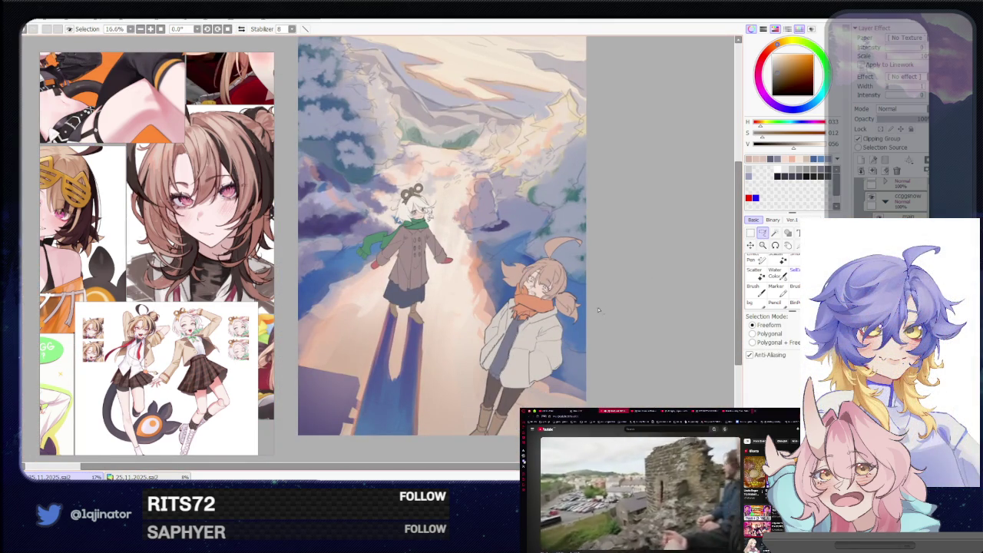
scroll(598, 310, up, 5)
key(b)
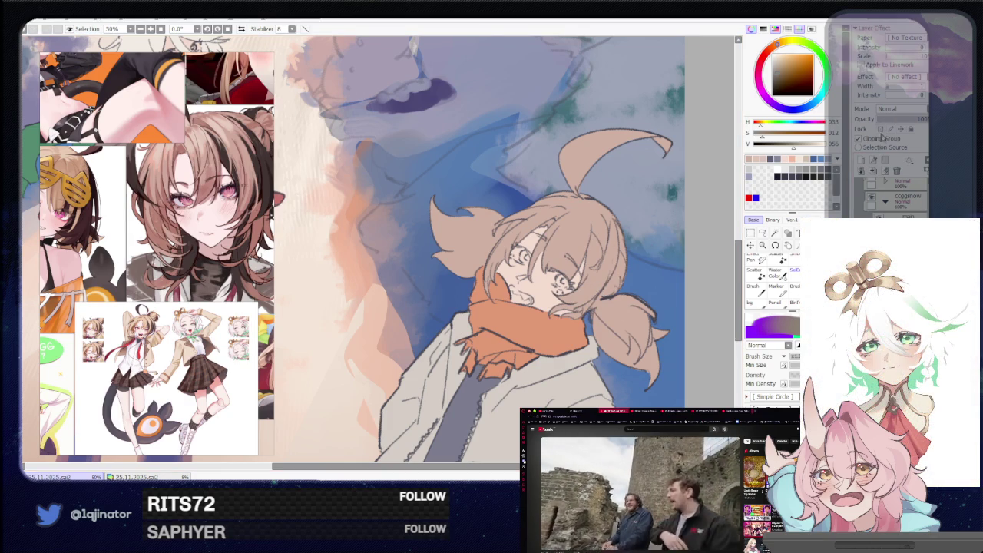
drag(679, 281, 548, 296)
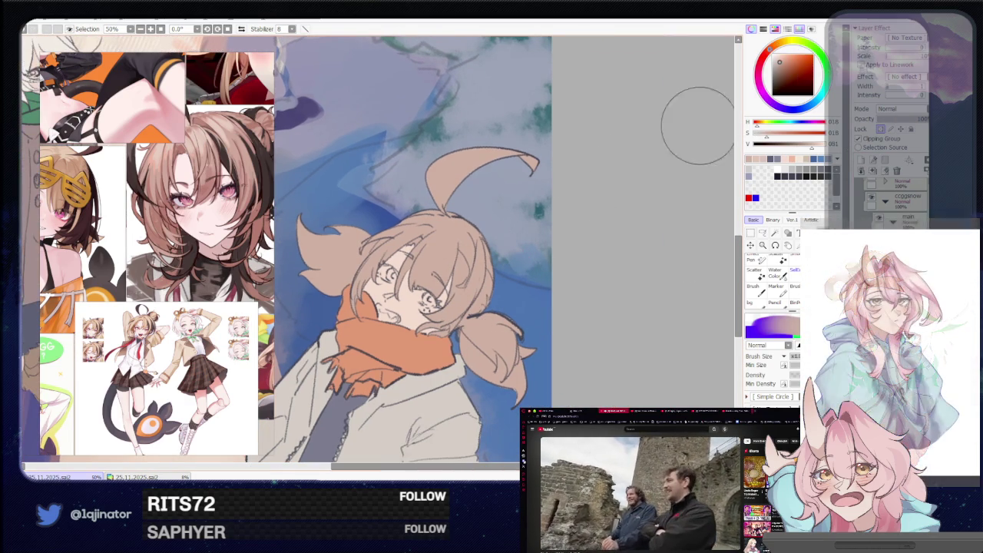
- Try reddish-brown shading on her hair, undo it, and return to the Lasso at 100%
drag(770, 49, 779, 44)
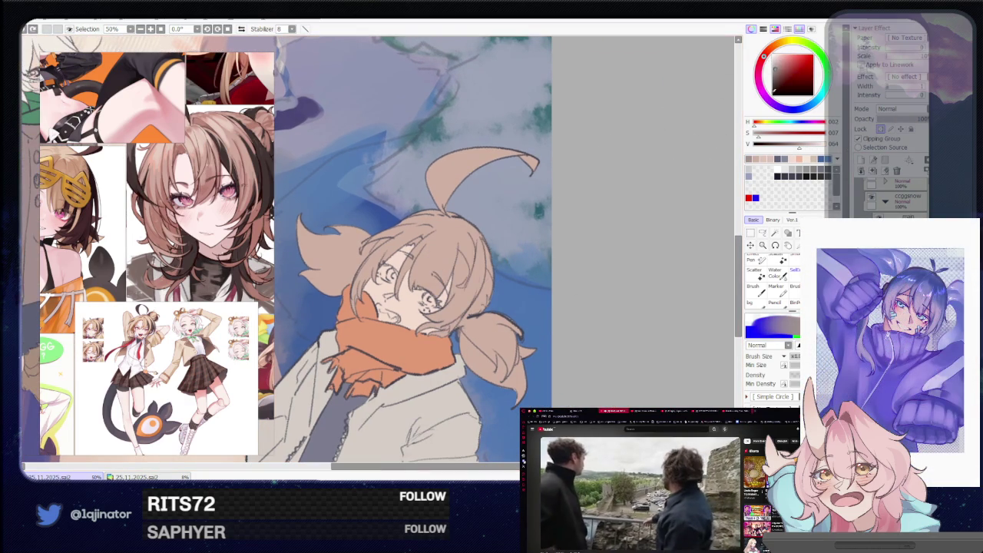
right_click(476, 292)
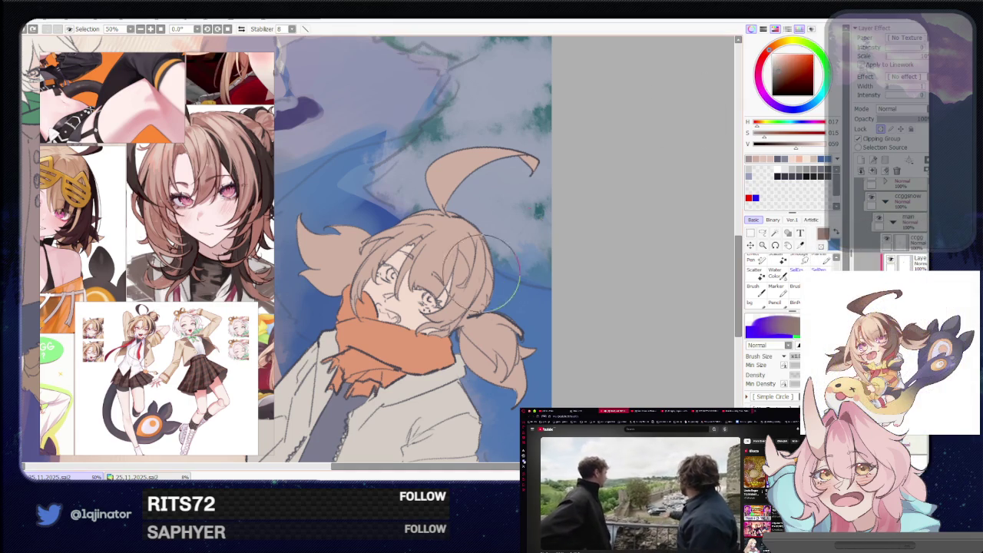
key(ctrl+z)
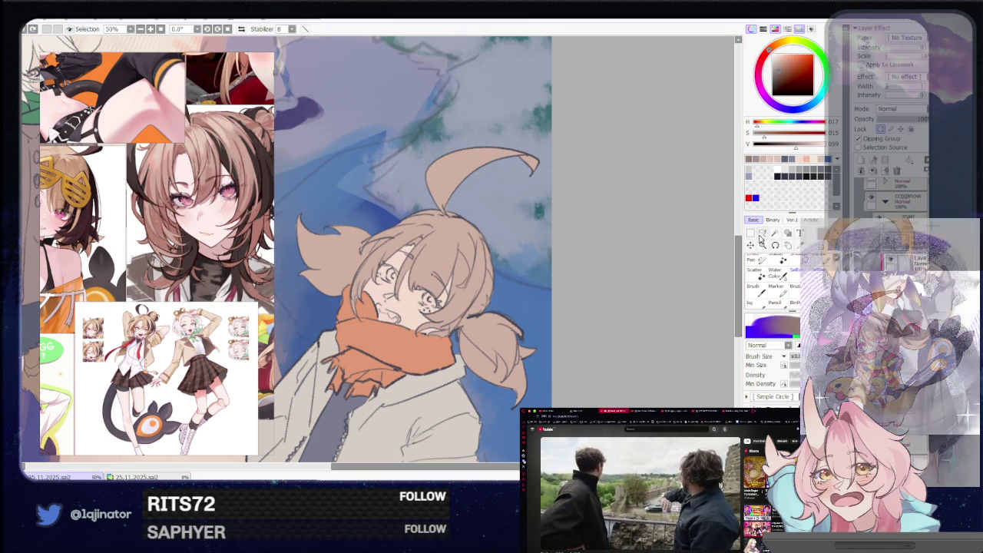
click(762, 232)
scroll(520, 276, up, 2)
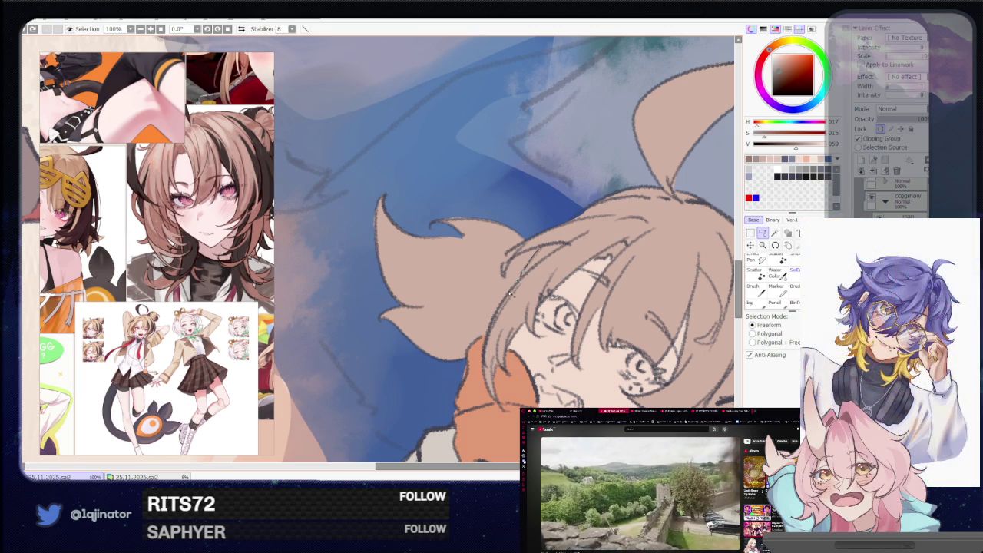
- Lasso the side hair tuft and ponytail, rotating the canvas to follow the ponytail
drag(482, 347, 334, 225)
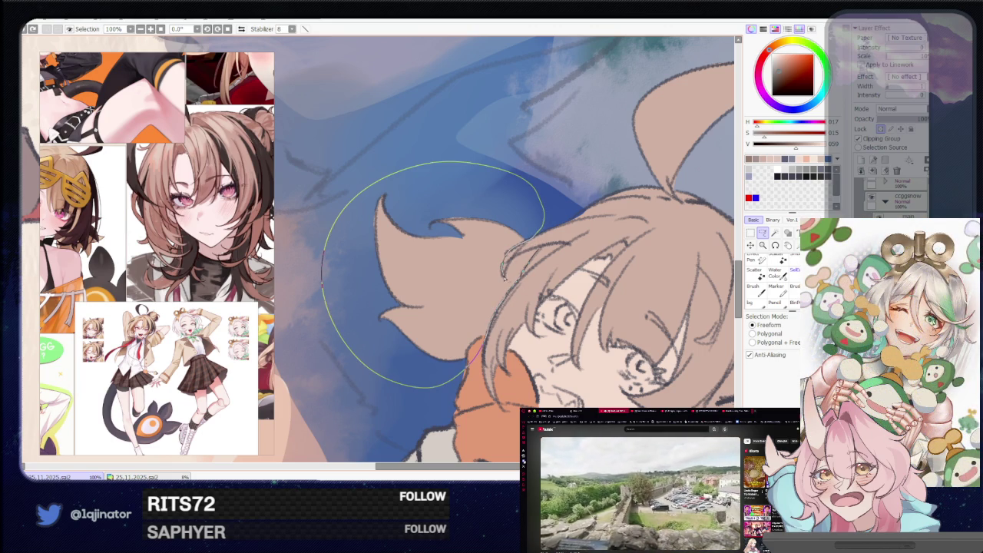
scroll(531, 252, down, 2)
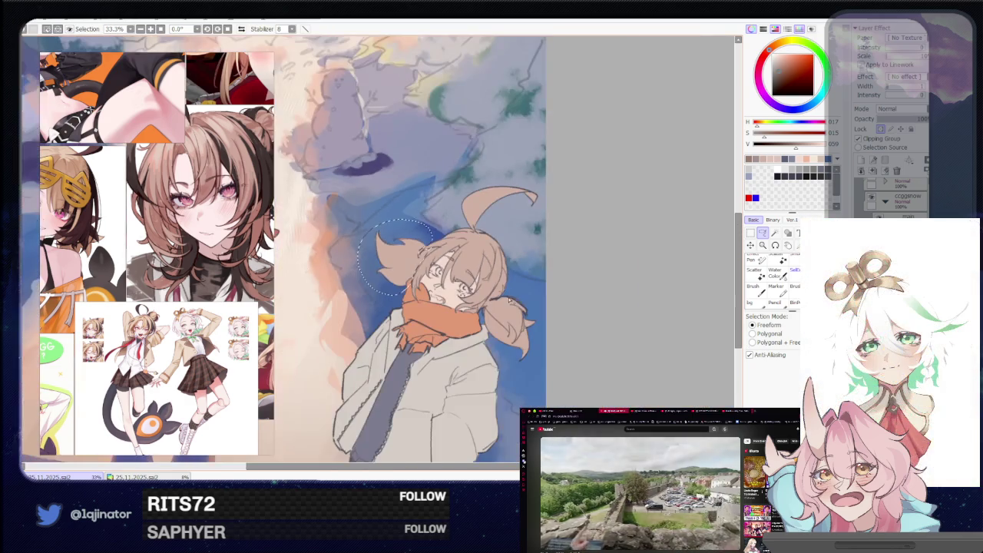
scroll(460, 296, up, 2)
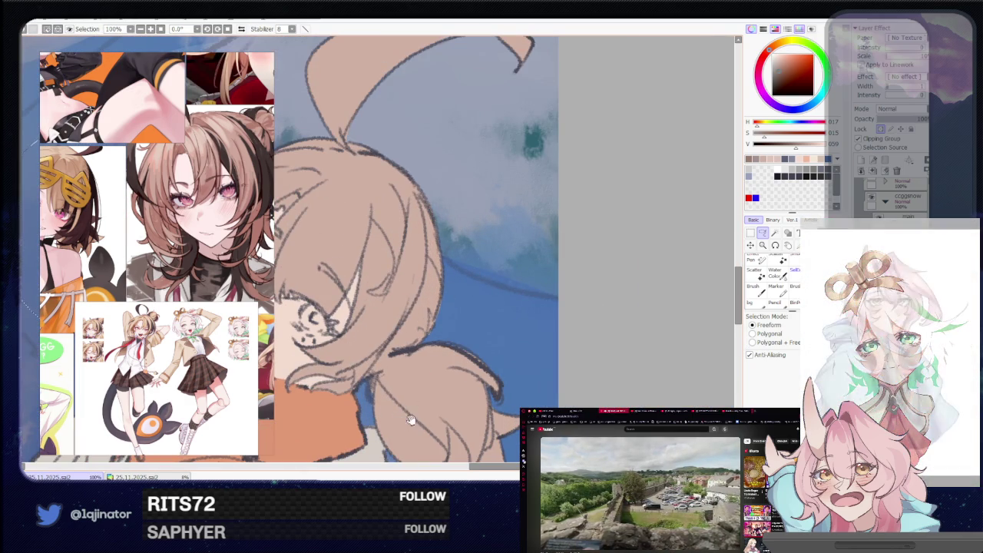
mouse_move(411, 403)
mouse_down()
mouse_move(441, 307)
mouse_move(430, 313)
mouse_up()
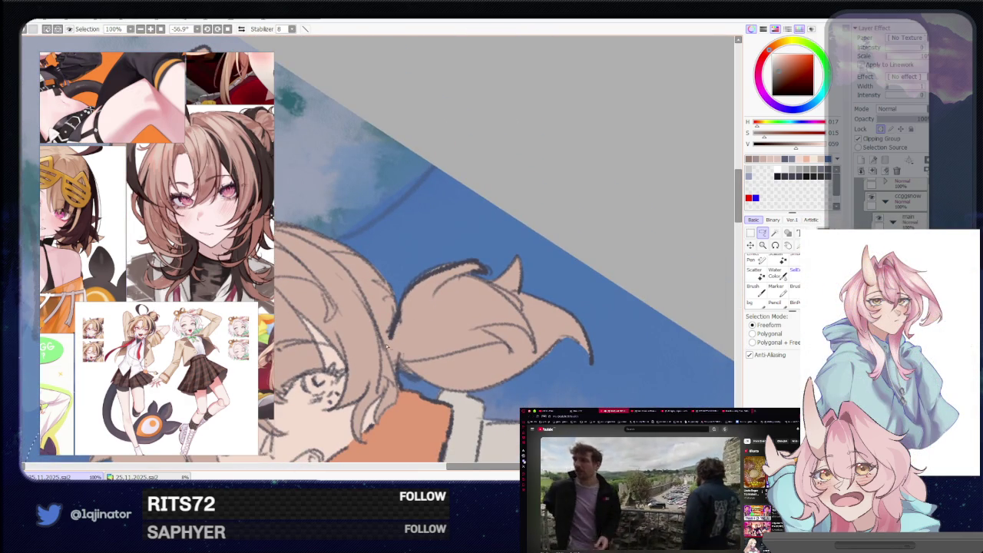
drag(388, 355, 492, 247)
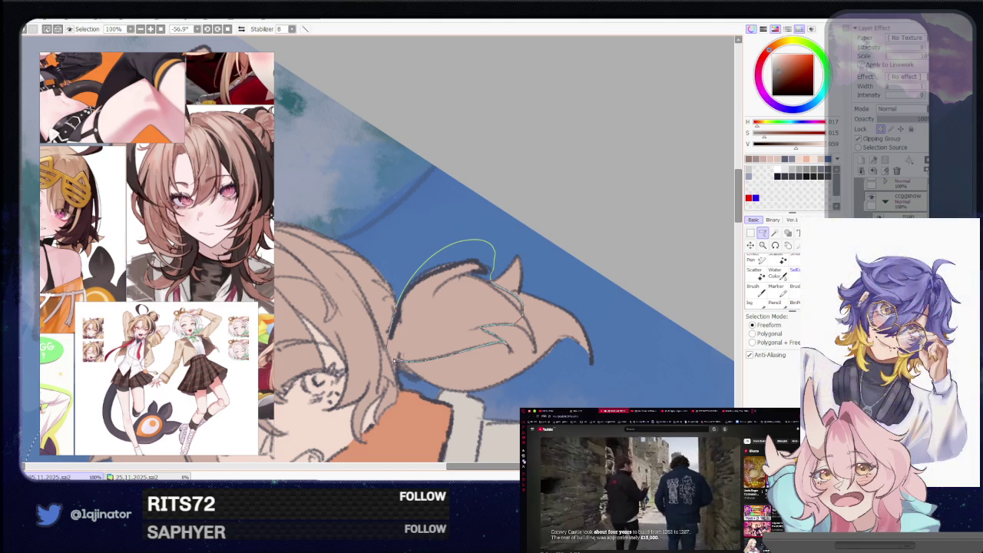
drag(421, 341, 447, 321)
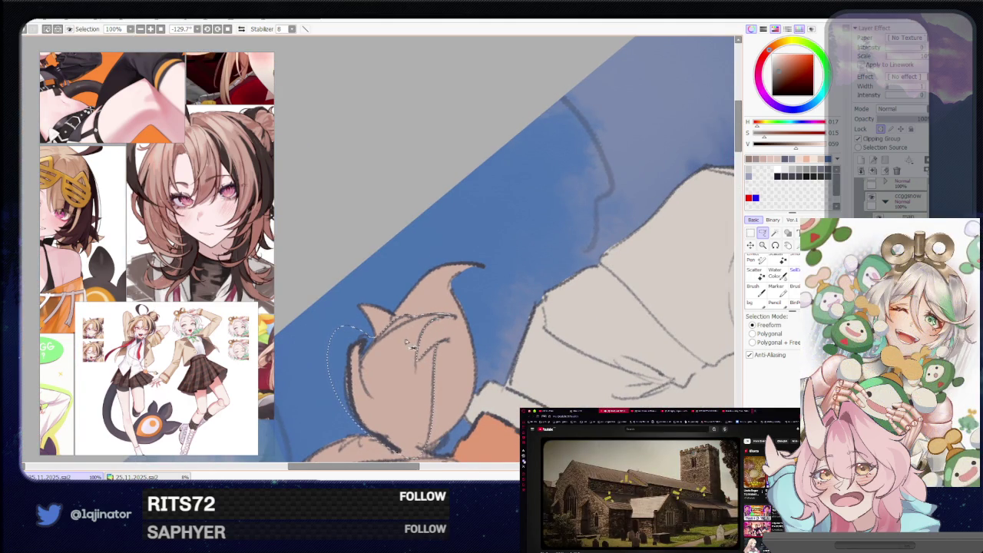
scroll(410, 346, down, 5)
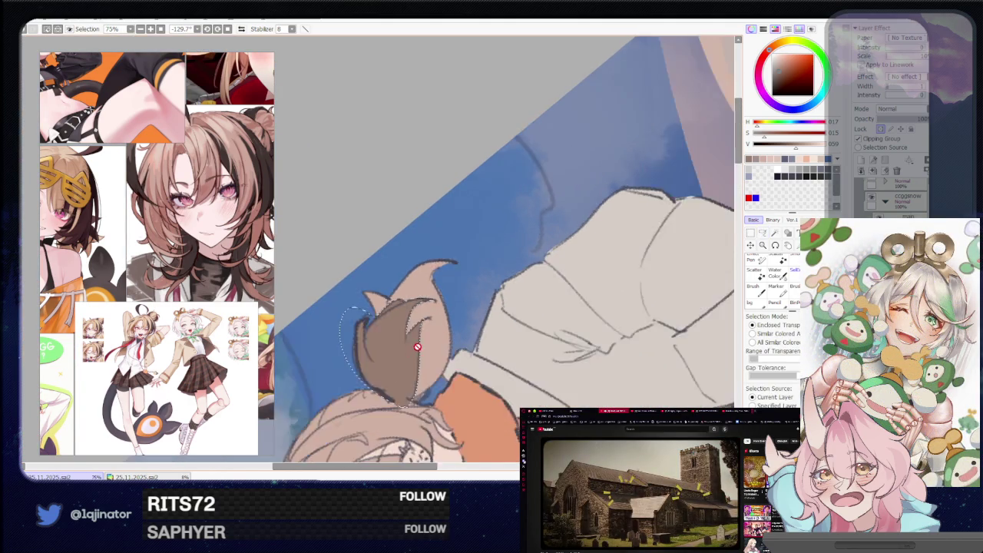
mouse_move(411, 346)
mouse_down()
mouse_move(330, 401)
mouse_move(473, 360)
mouse_up()
- Rotate the view around the head to check the hair, then undo the darkened test fill
key(w)
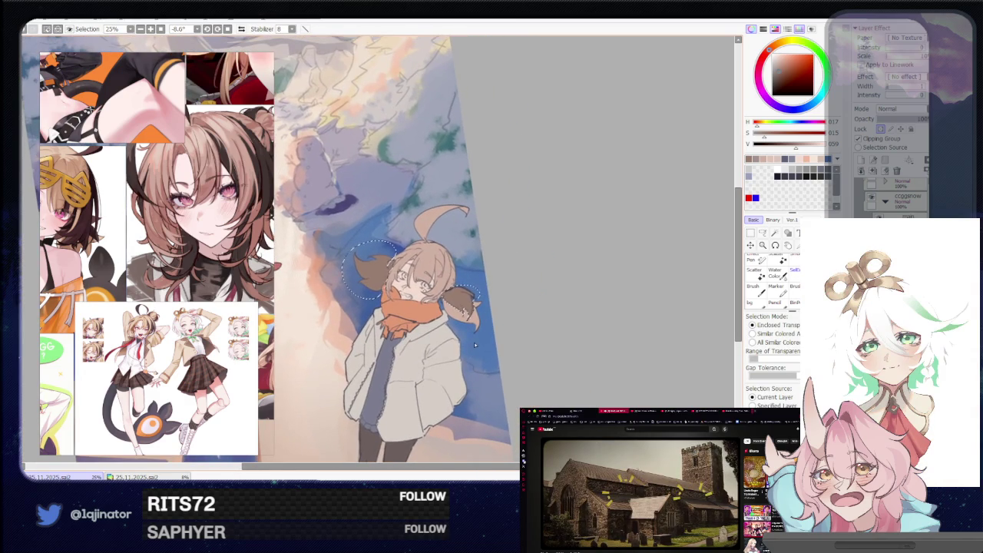
key(l)
scroll(376, 238, up, 3)
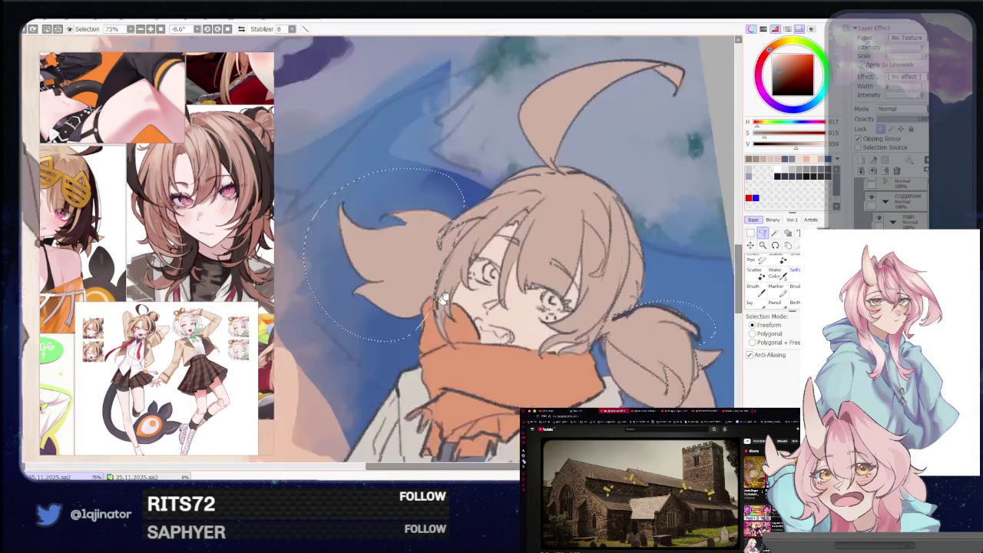
mouse_move(443, 326)
mouse_down()
mouse_move(357, 376)
mouse_move(367, 303)
mouse_move(463, 297)
mouse_move(432, 337)
mouse_up()
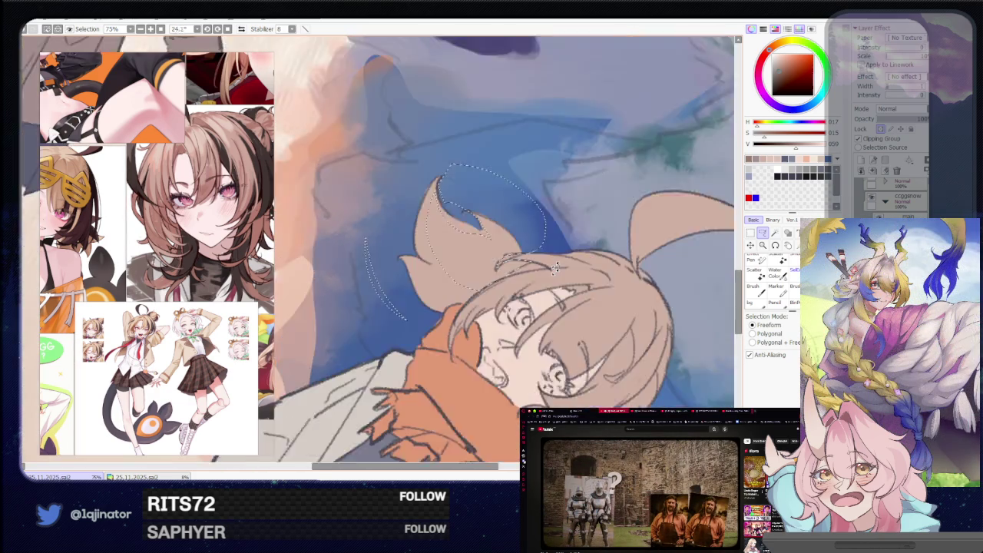
drag(442, 376, 518, 231)
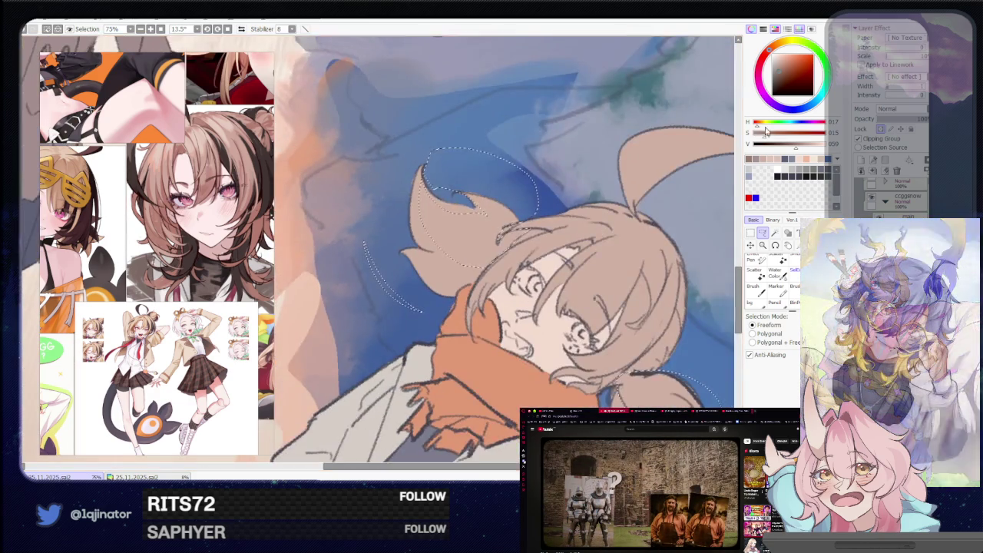
scroll(517, 231, down, 3)
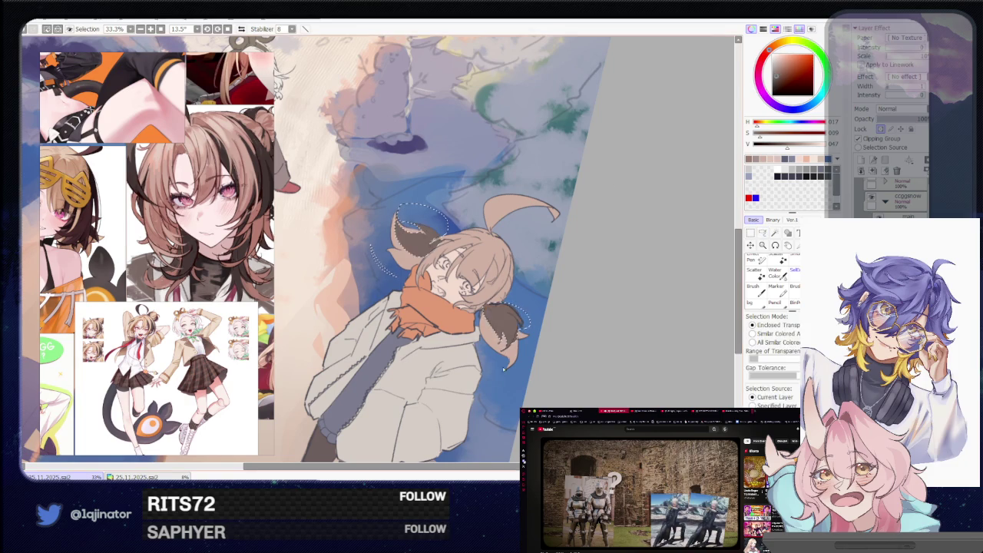
mouse_move(503, 367)
mouse_down()
mouse_move(585, 305)
mouse_move(521, 283)
mouse_up()
scroll(599, 304, up, 2)
key(ctrl+z)
scroll(428, 285, up, 2)
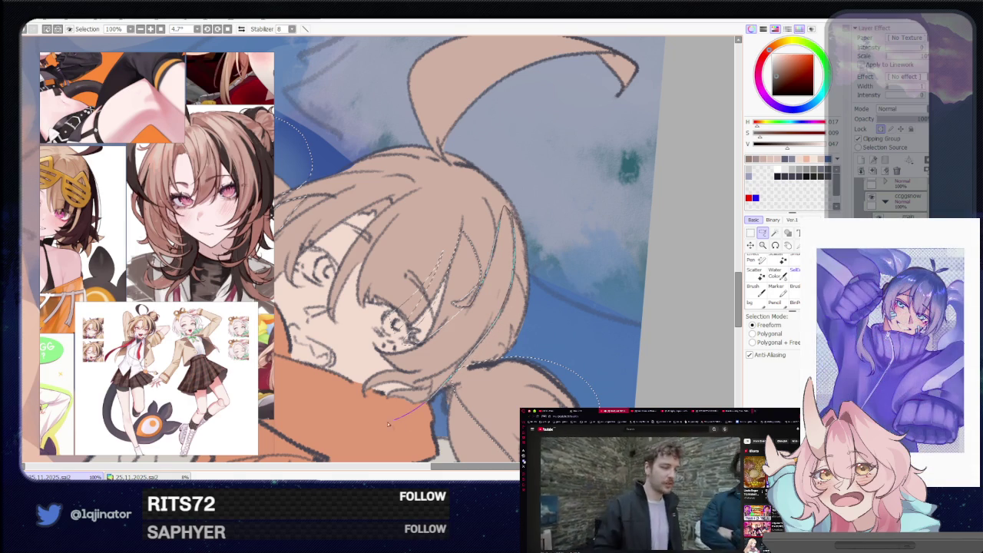
- Extend the lasso selection around the orange-scarf girl's hair near her chin
drag(387, 424, 394, 347)
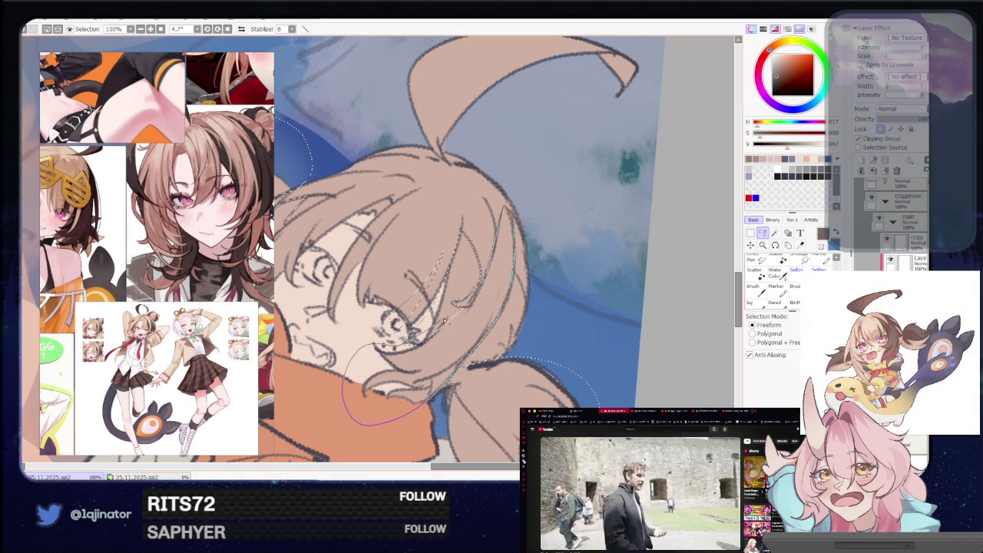
mouse_move(535, 289)
mouse_down()
mouse_move(453, 310)
mouse_move(449, 337)
mouse_up()
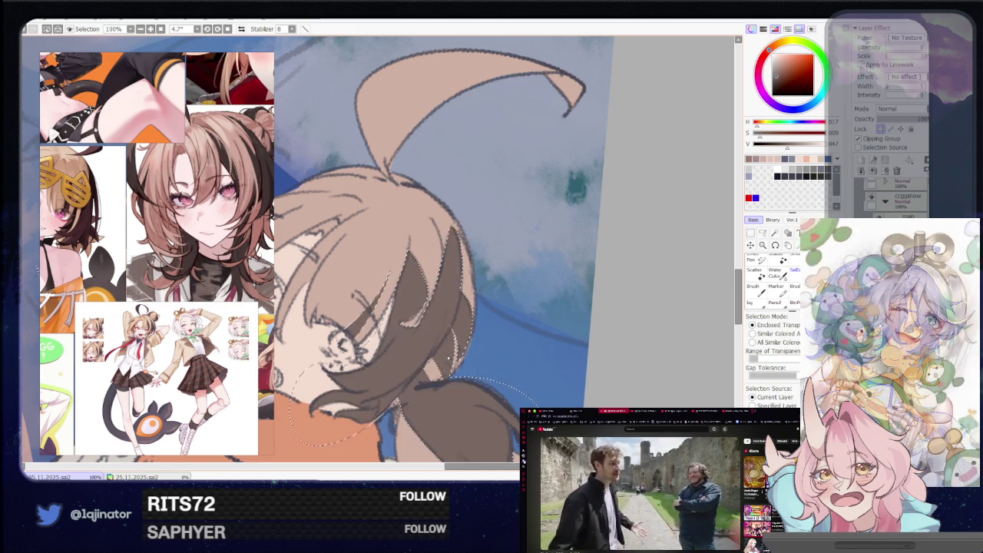
scroll(673, 252, down, 3)
scroll(673, 252, down, 2)
- Rotate the view onto the girl's head, mirror the canvas horizontally and zoom out
mouse_move(601, 299)
mouse_down()
mouse_move(536, 281)
mouse_move(502, 320)
mouse_move(434, 288)
mouse_up()
scroll(502, 320, up, 1)
scroll(499, 322, up, 1)
scroll(497, 323, up, 1)
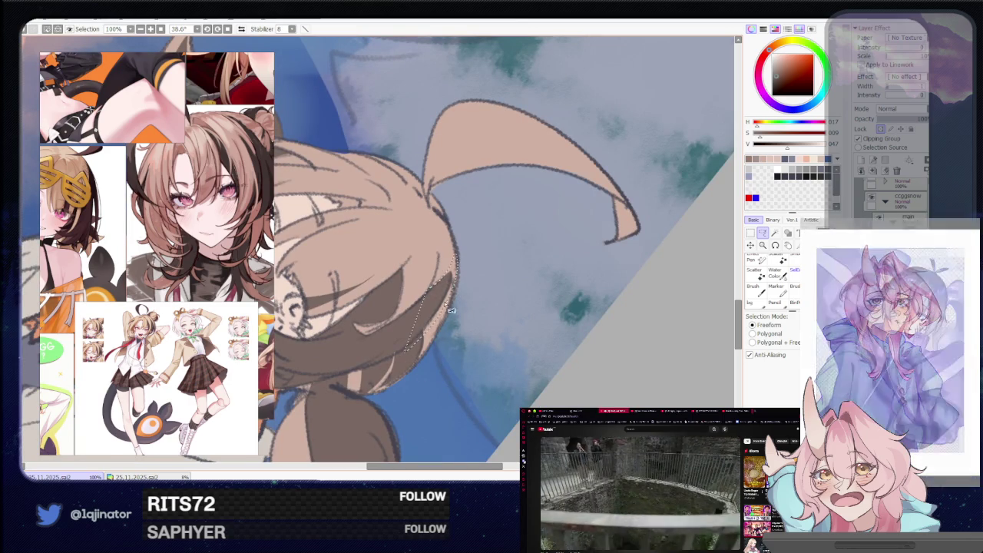
scroll(533, 285, down, 1)
scroll(533, 285, down, 1)
scroll(518, 320, up, 1)
mouse_move(500, 399)
mouse_down()
mouse_move(518, 320)
mouse_move(512, 341)
mouse_move(470, 287)
mouse_up()
scroll(504, 314, up, 2)
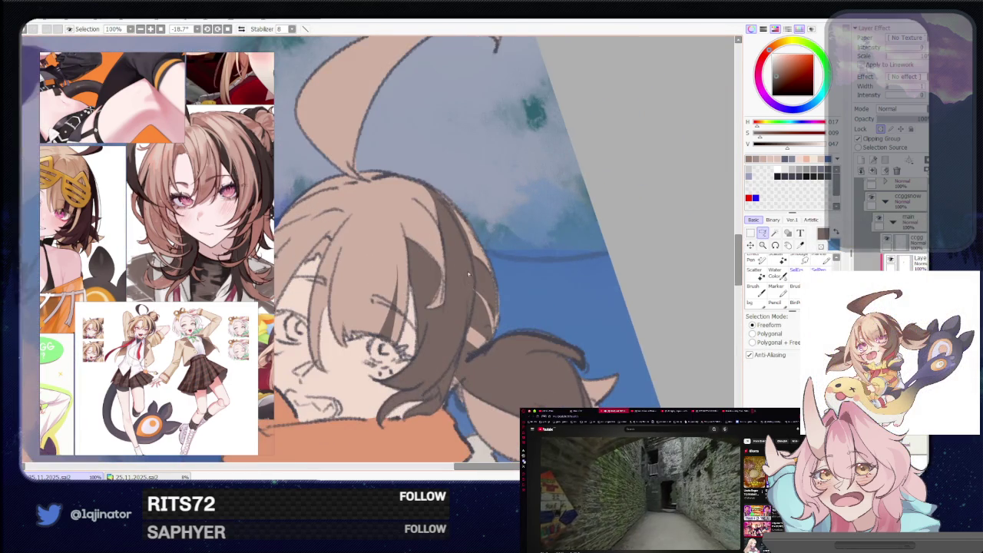
key(h)
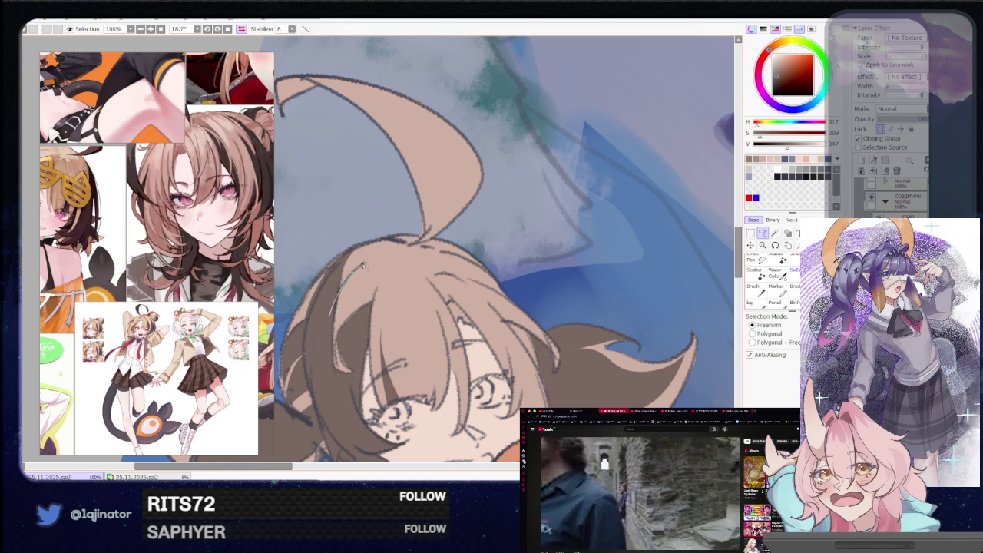
scroll(335, 287, down, 1)
- Turn the tilted canvas view back upright and adjust the zoom
scroll(335, 288, down, 2)
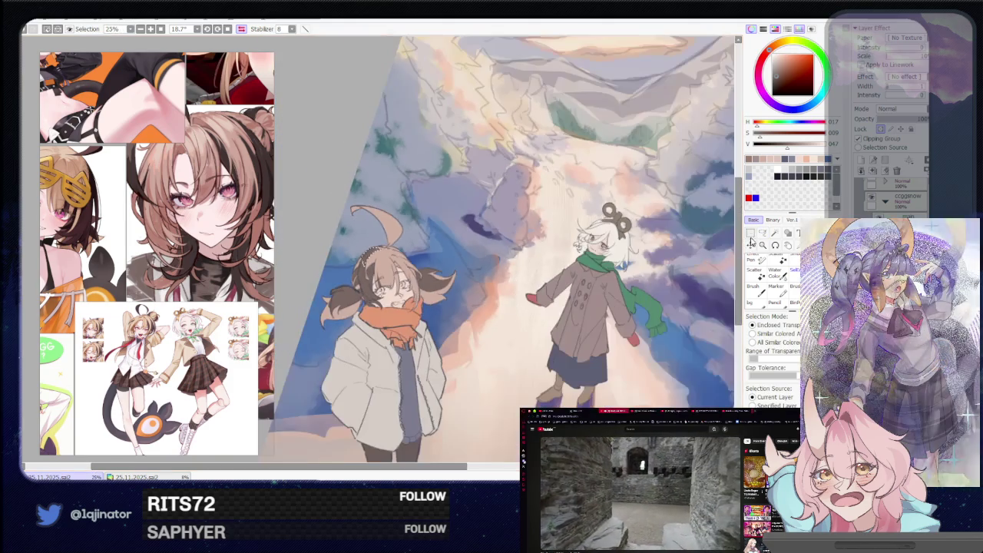
scroll(654, 286, down, 2)
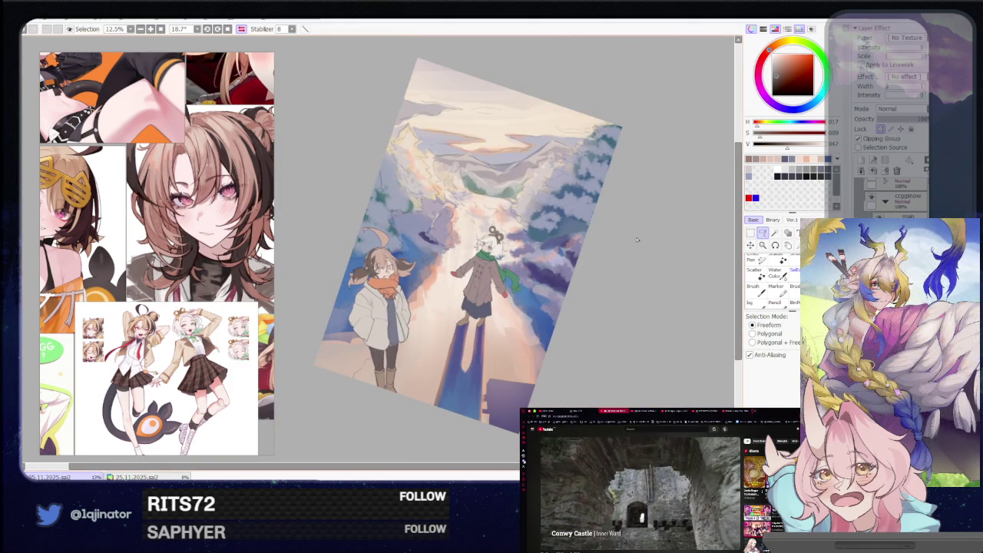
scroll(634, 238, up, 1)
click(243, 29)
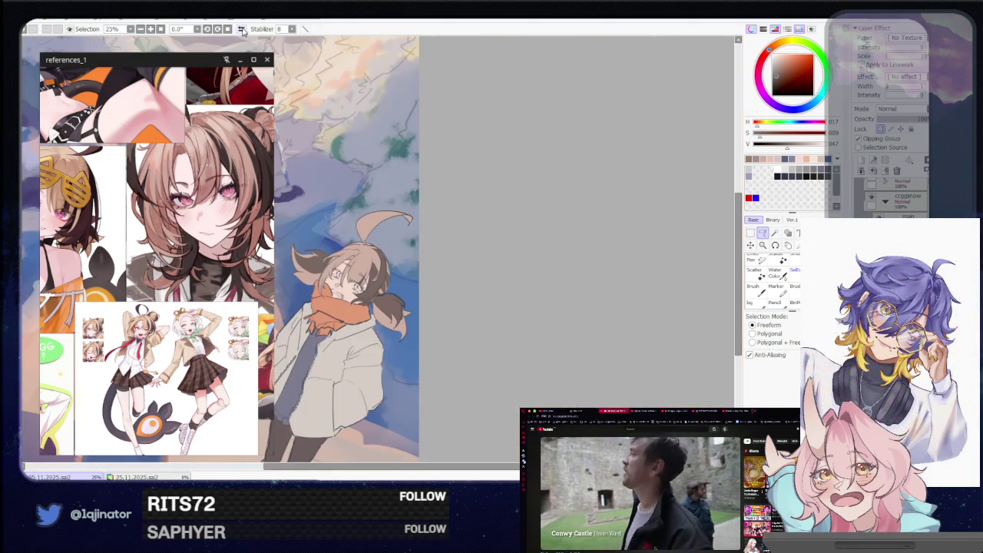
scroll(431, 274, up, 1)
scroll(399, 280, up, 1)
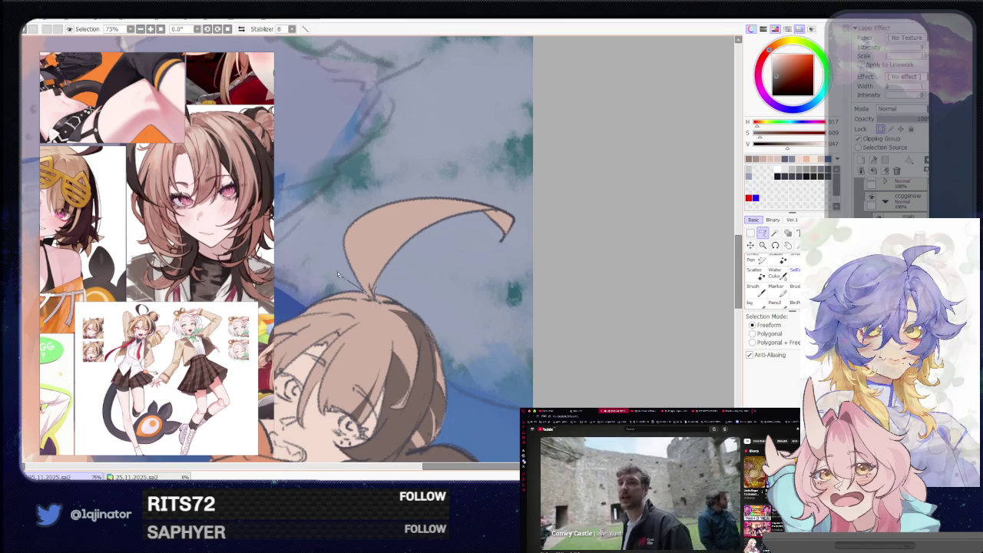
- Try selecting the brown-haired girl's ahoge by colour, then clear the selection
drag(369, 299, 373, 298)
click(775, 233)
scroll(720, 240, down, 2)
key(l)
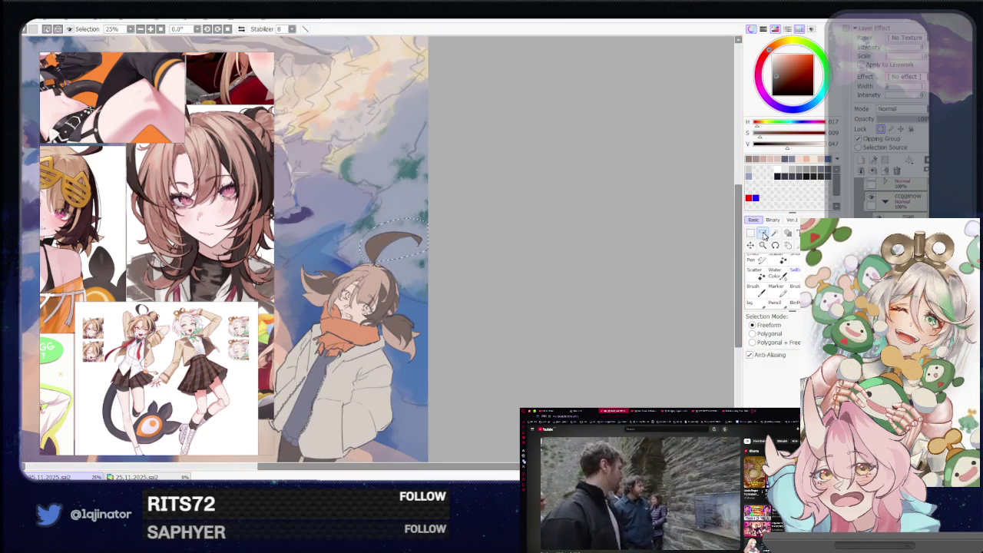
scroll(522, 311, down, 1)
scroll(399, 307, up, 1)
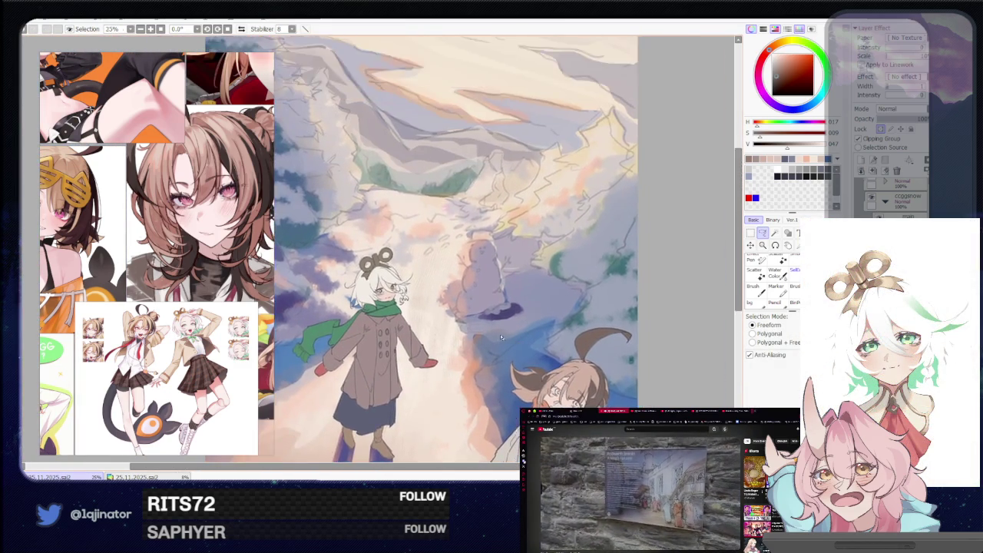
scroll(399, 307, up, 2)
- Switch to the brush, pick a light palette colour and zoom the reference to the green kimono
key(b)
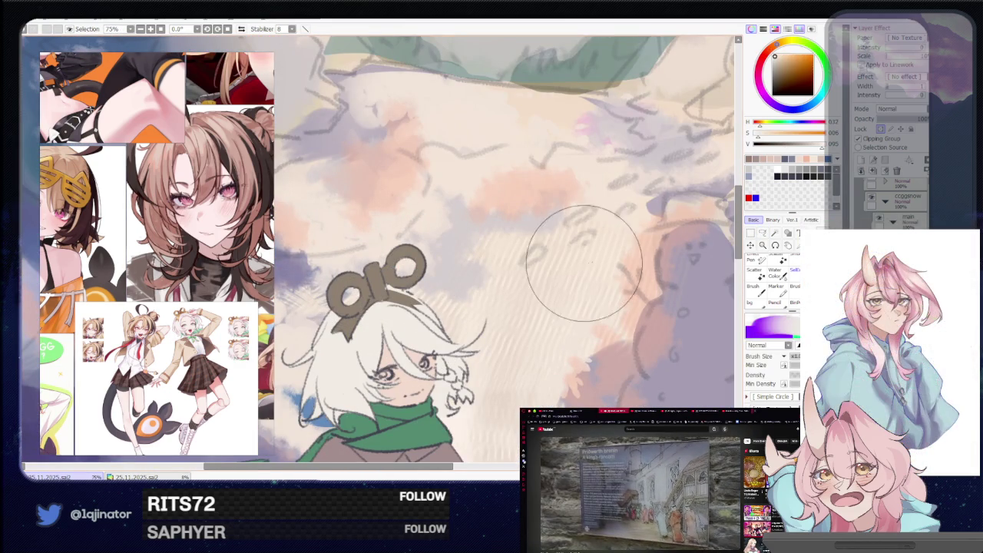
click(807, 168)
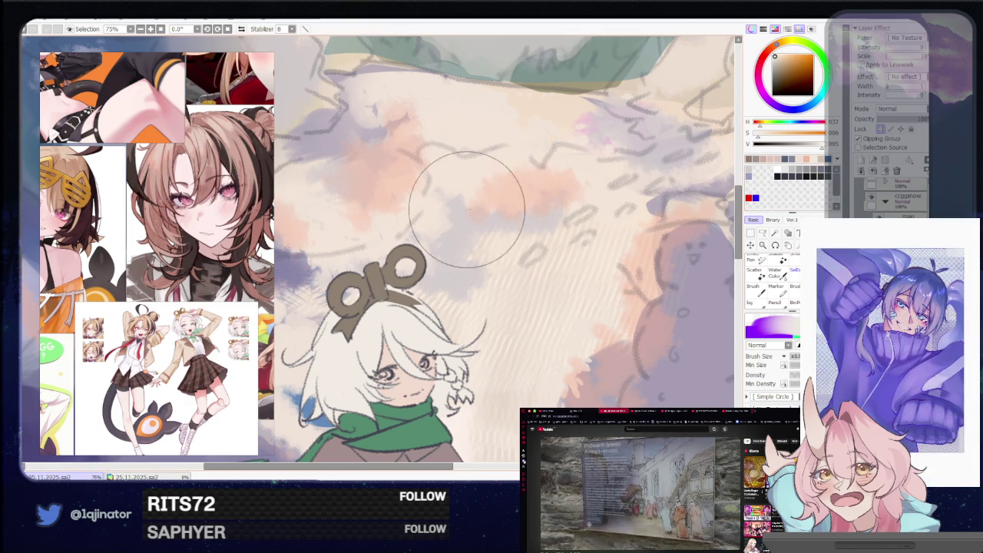
scroll(182, 292, down, 5)
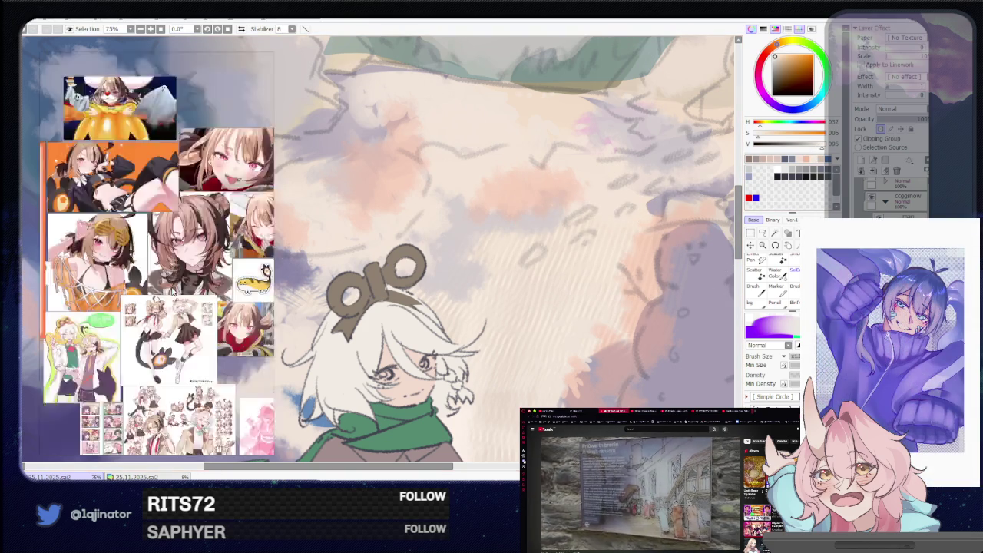
scroll(204, 391, up, 3)
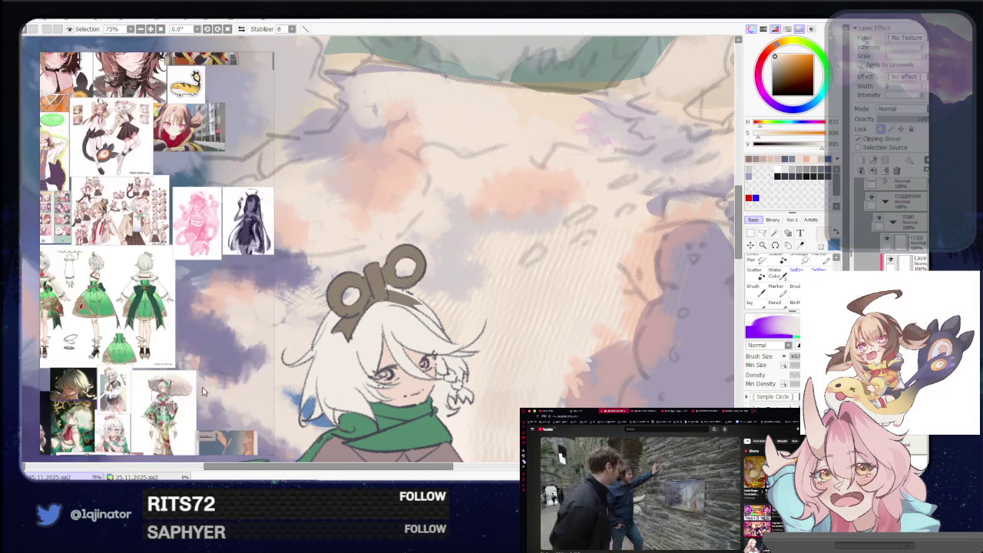
scroll(178, 403, up, 3)
scroll(196, 353, up, 2)
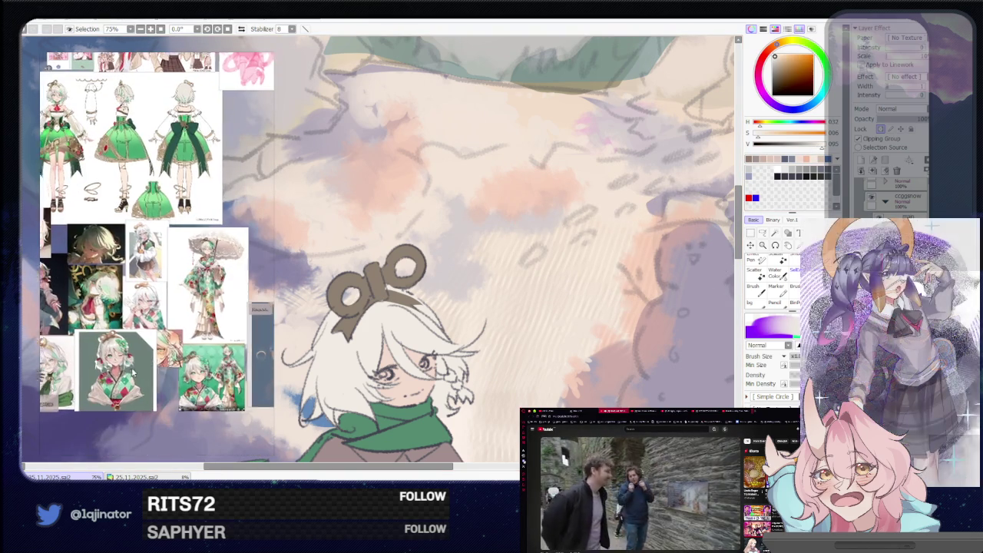
scroll(195, 343, up, 2)
scroll(208, 316, up, 1)
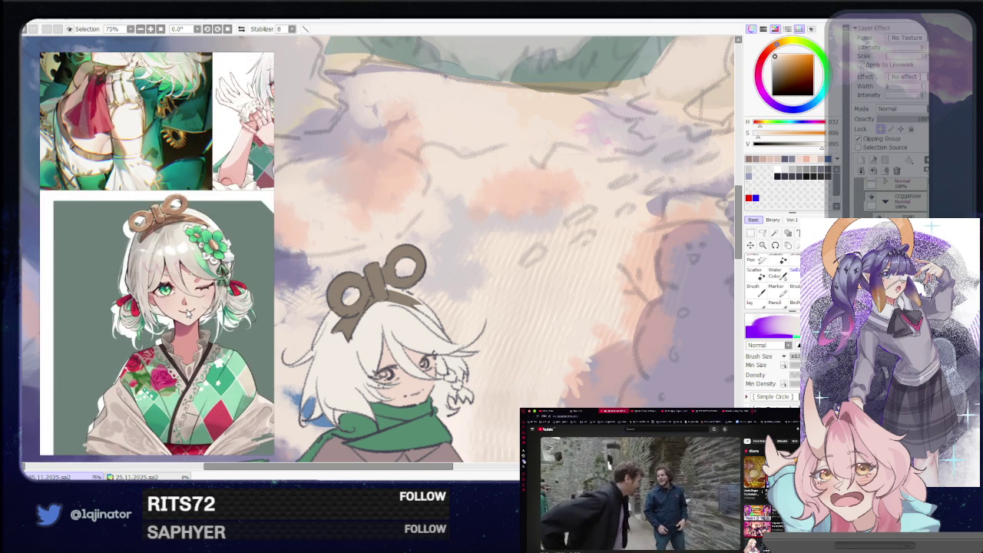
- Lasso-select a strand of the white-haired girl's hair
mouse_move(538, 361)
mouse_down()
mouse_move(476, 358)
mouse_move(474, 369)
mouse_up()
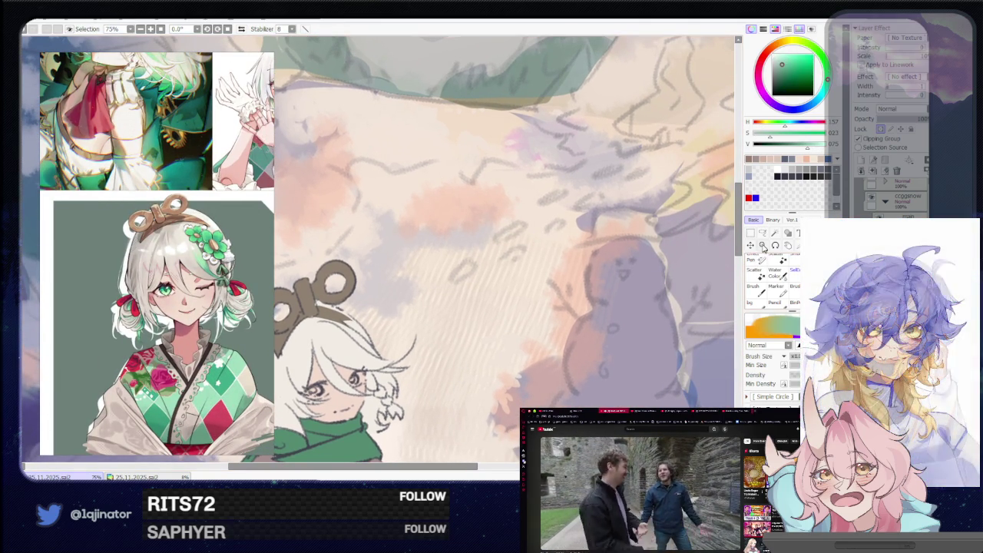
click(763, 233)
scroll(617, 305, up, 1)
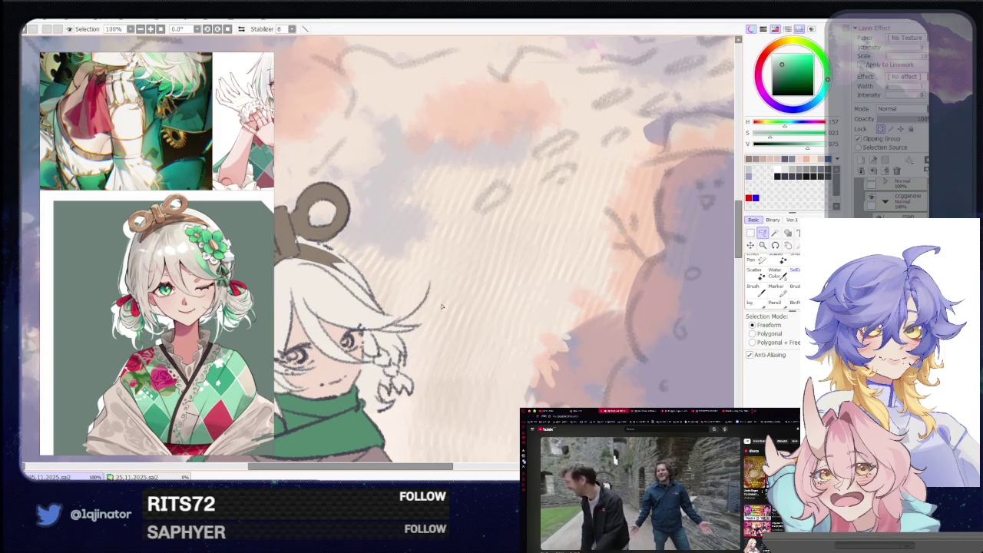
scroll(442, 307, up, 2)
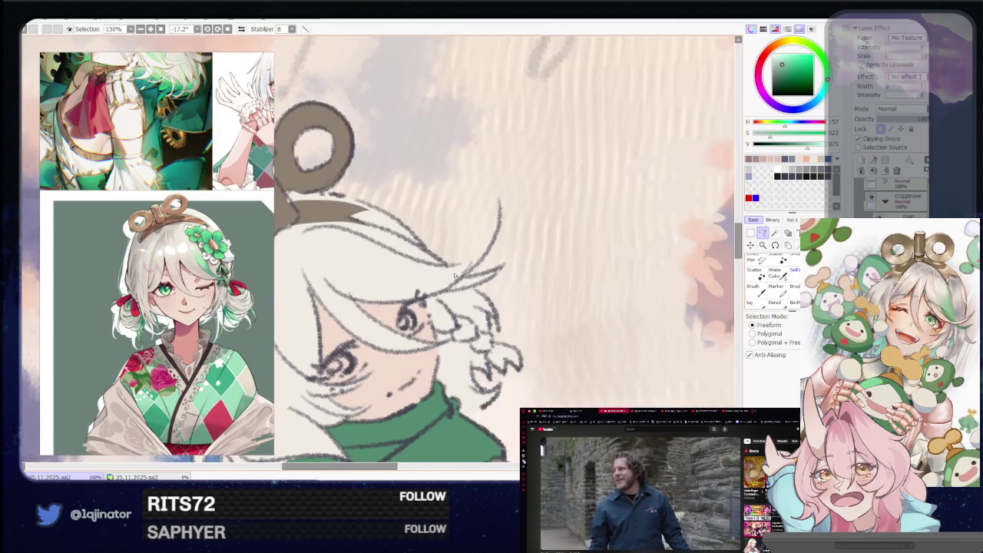
mouse_move(453, 296)
mouse_down()
mouse_move(522, 266)
mouse_move(364, 324)
mouse_up()
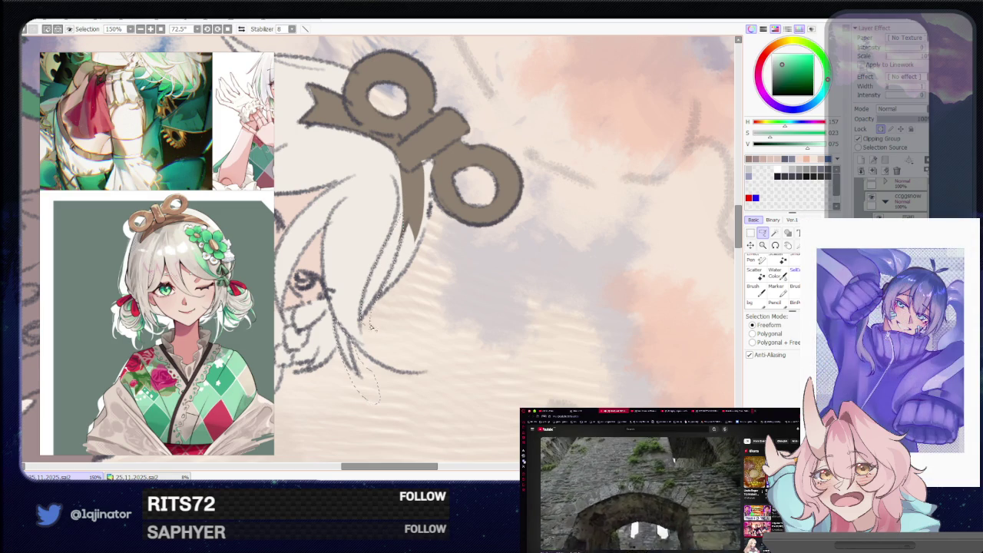
- Brush a green streak along the selected hair strand
key(b)
drag(401, 227, 344, 390)
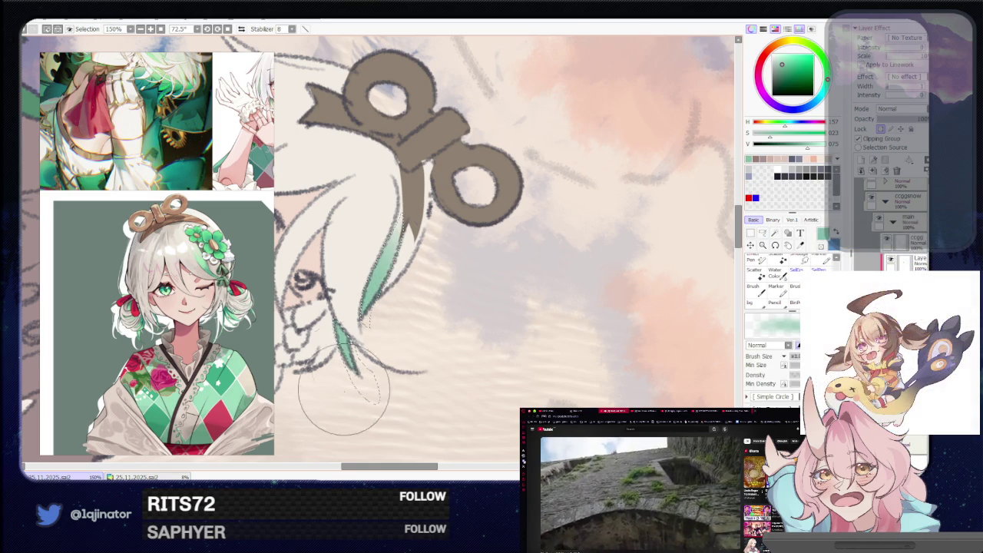
scroll(344, 390, down, 3)
scroll(461, 307, down, 2)
- Reset the artwork view upright and pan the full illustration slightly left
key(l)
scroll(569, 209, down, 1)
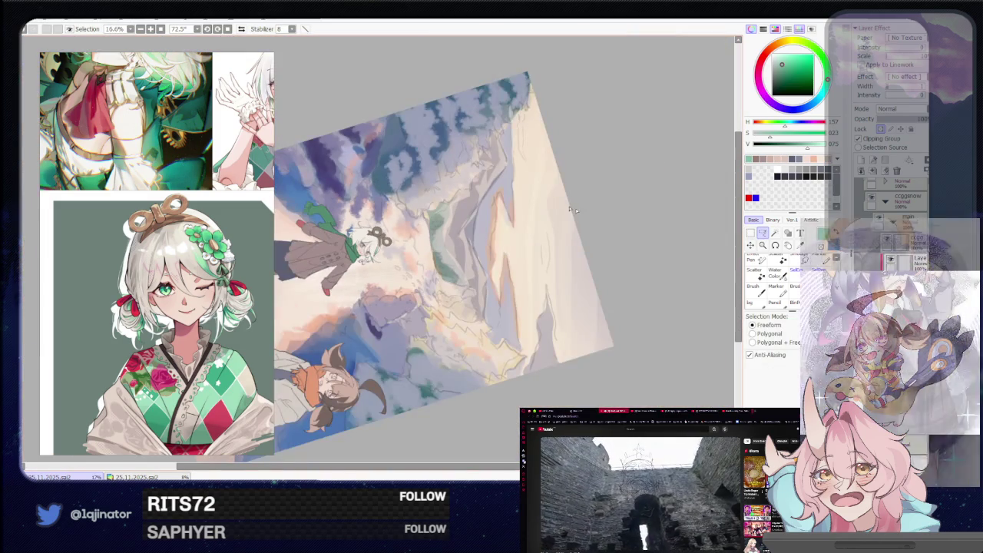
key(Home)
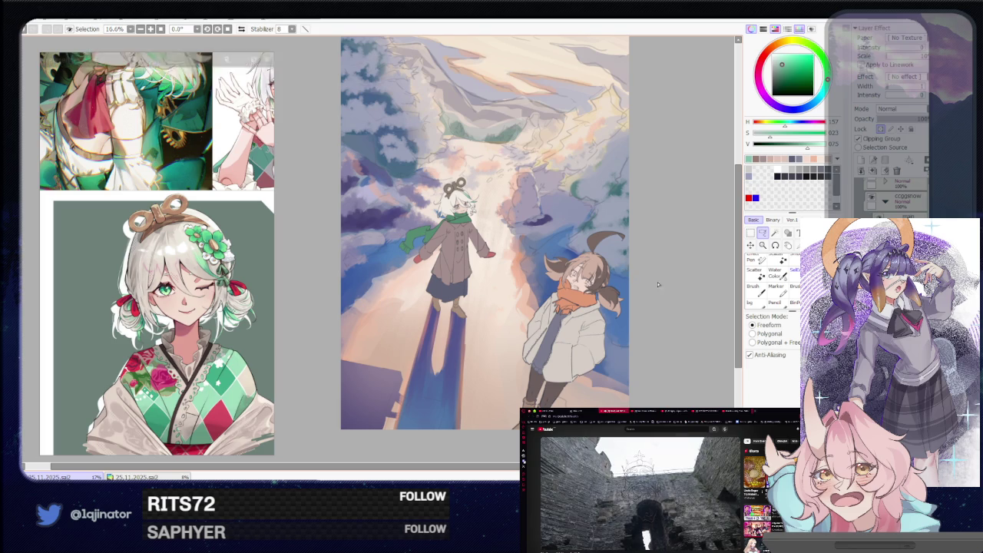
drag(658, 292, 622, 302)
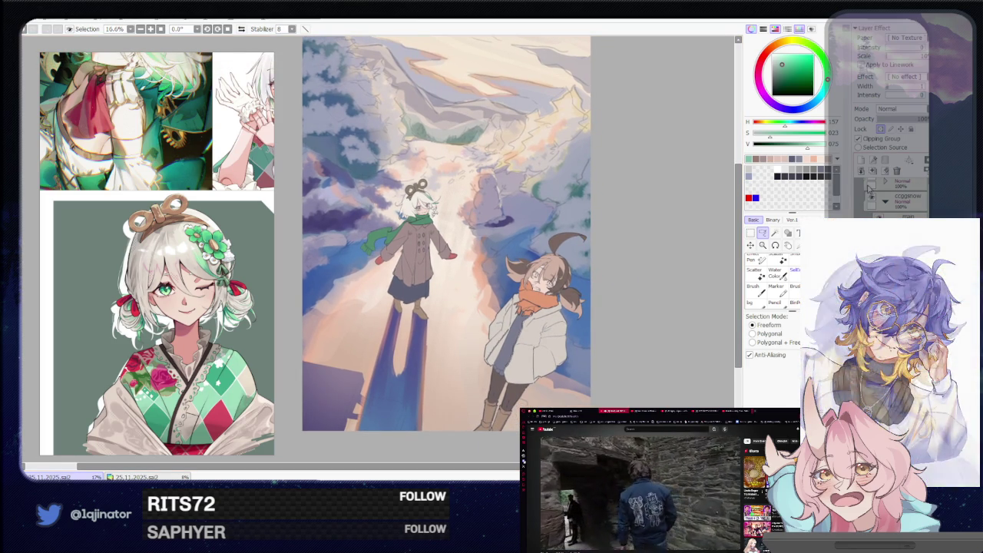
- Switch back to the brush and show the winter landscape references beside the painting
key(b)
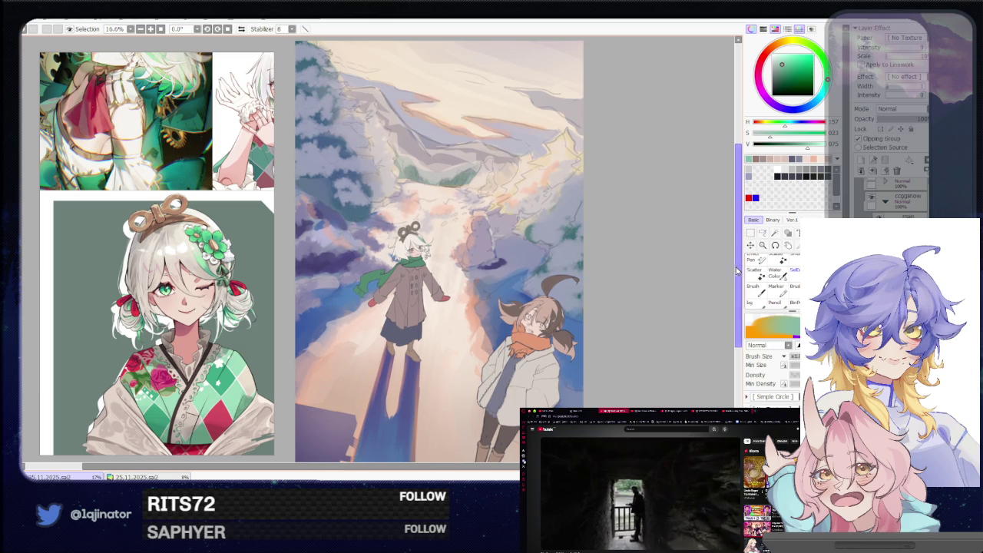
scroll(599, 241, down, 1)
scroll(334, 143, down, 1)
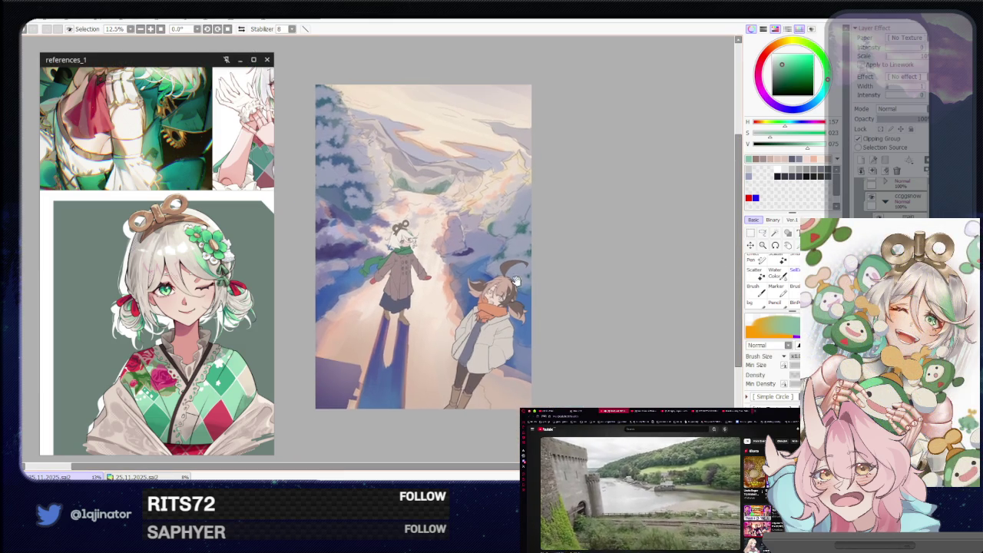
scroll(125, 287, down, 5)
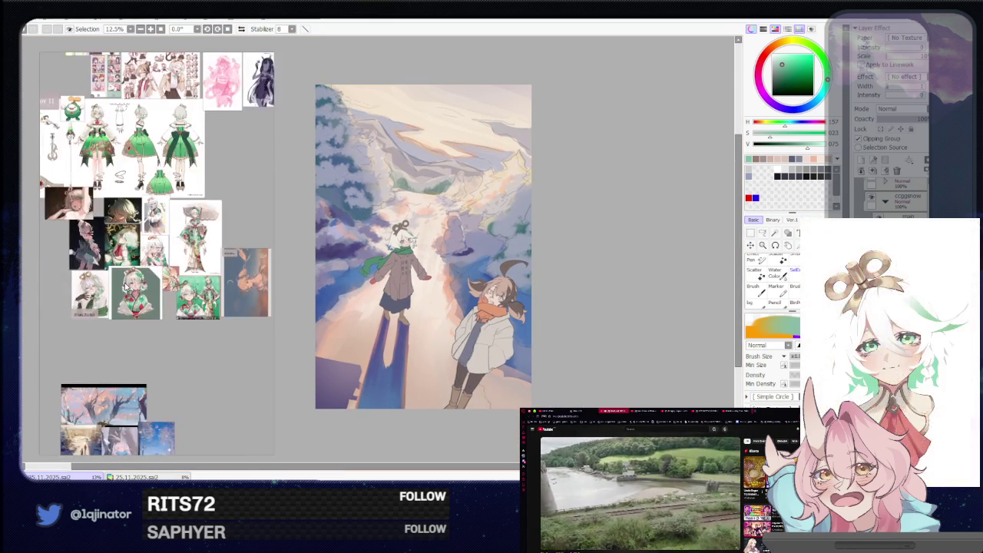
scroll(123, 307, down, 2)
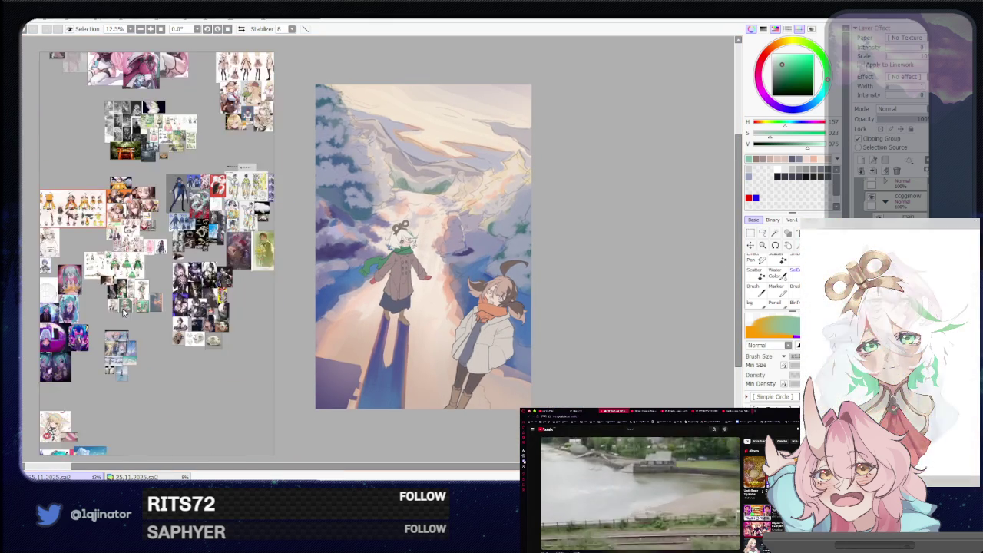
scroll(123, 376, up, 2)
scroll(123, 376, up, 2)
scroll(122, 376, up, 1)
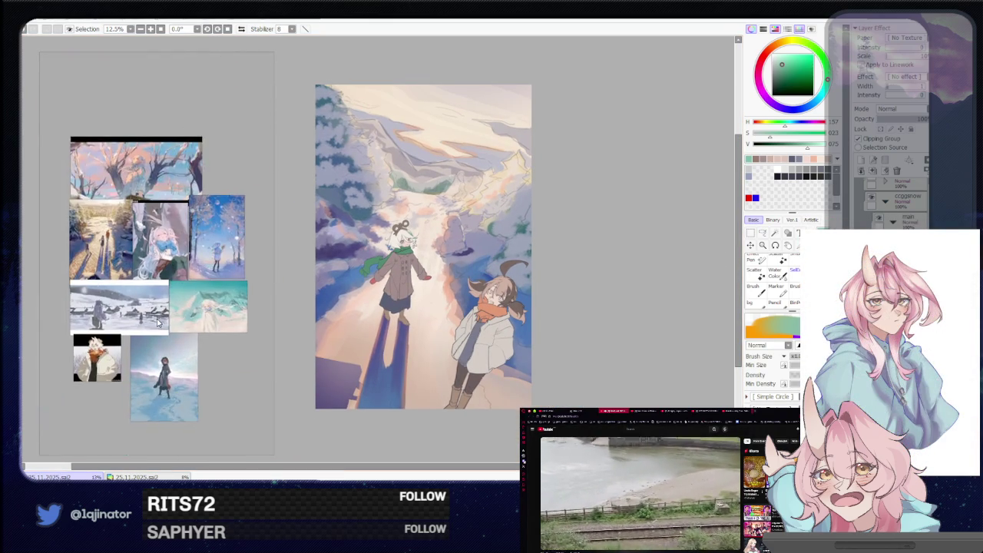
scroll(138, 360, up, 1)
scroll(154, 346, up, 1)
scroll(165, 332, up, 1)
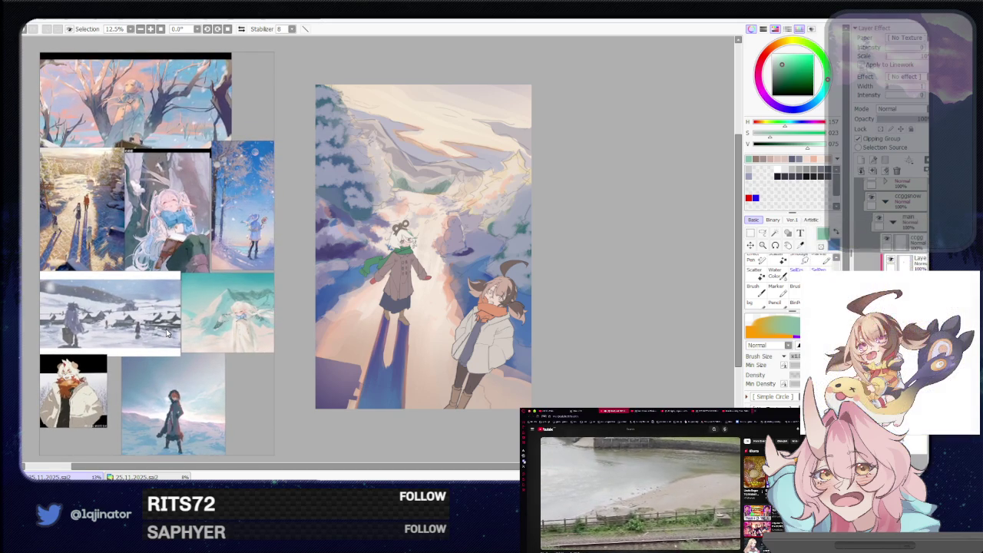
scroll(165, 331, down, 1)
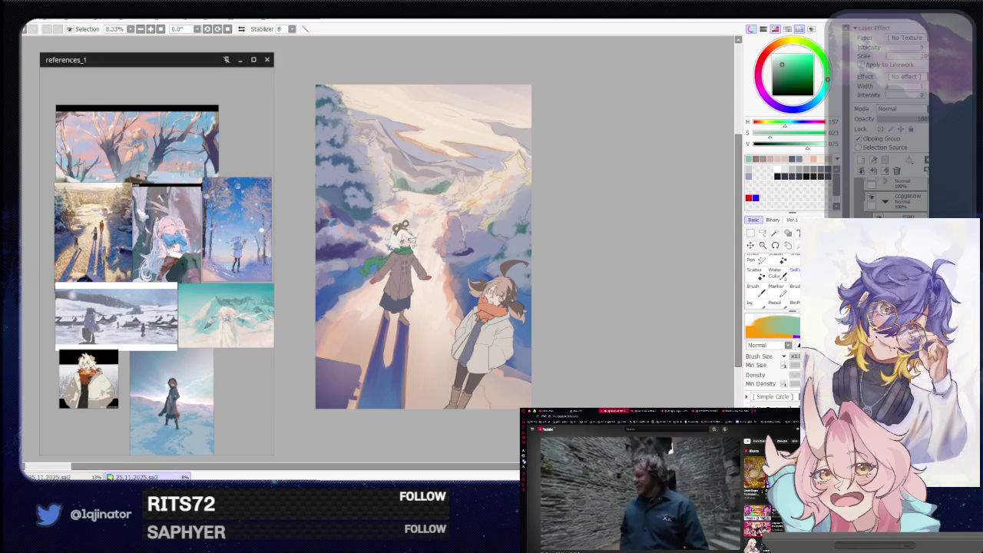
- Save the finished snowy two-girl illustration with Ctrl+S
key(ctrl+s)
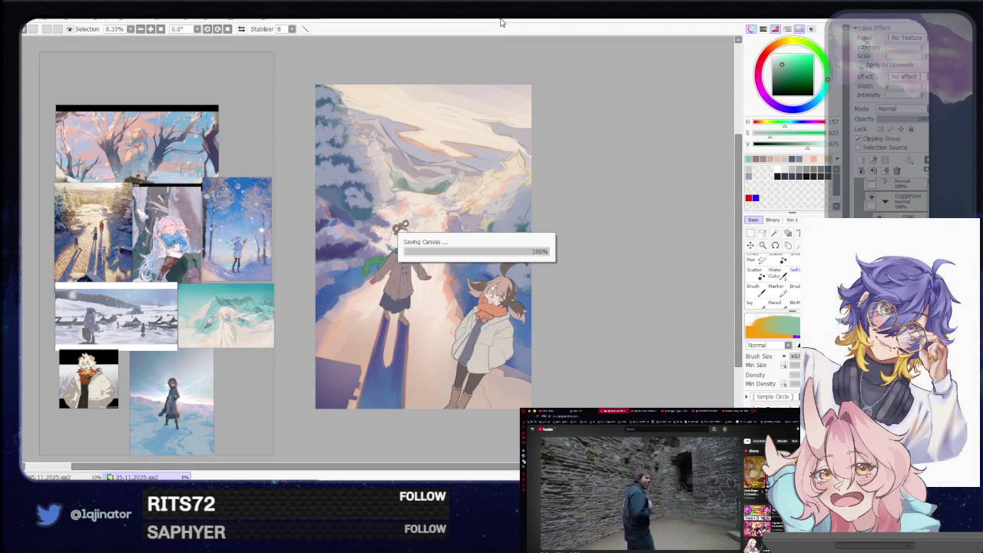